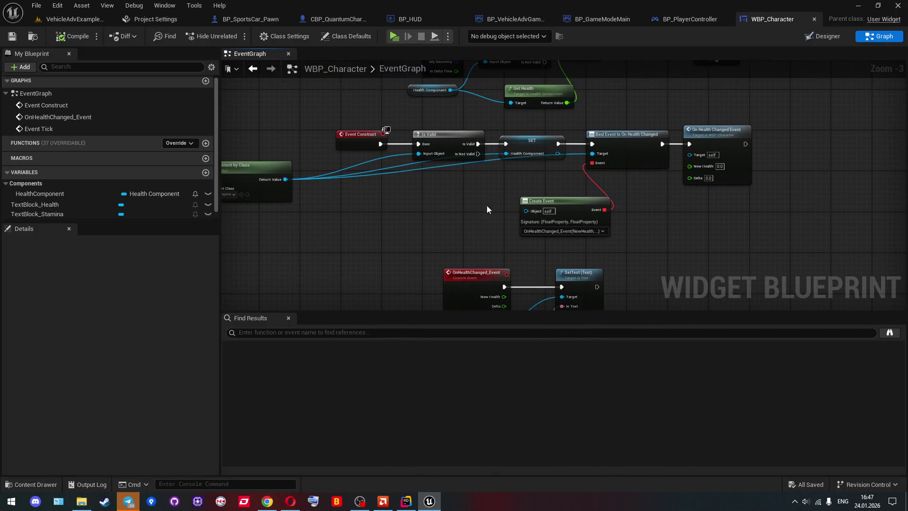
Move Bind Event and Create Event right, wire On Health Changed Event before them, and compile
{"action": "left_click_drag", "start_coordinate": [547, 164], "coordinate": [415, 179]}
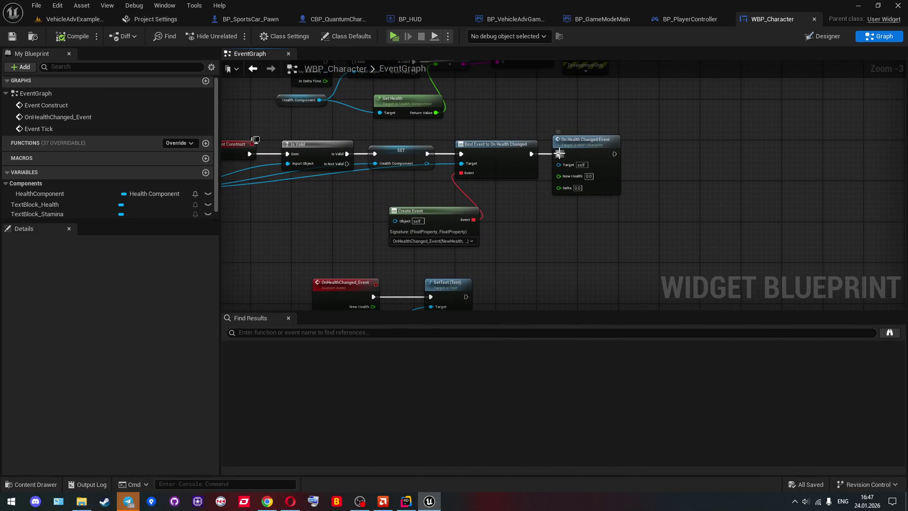
{"action": "mouse_move", "coordinate": [526, 226]}
{"action": "left_mouse_down"}
{"action": "mouse_move", "coordinate": [479, 164]}
{"action": "mouse_move", "coordinate": [672, 164]}
{"action": "left_mouse_up"}
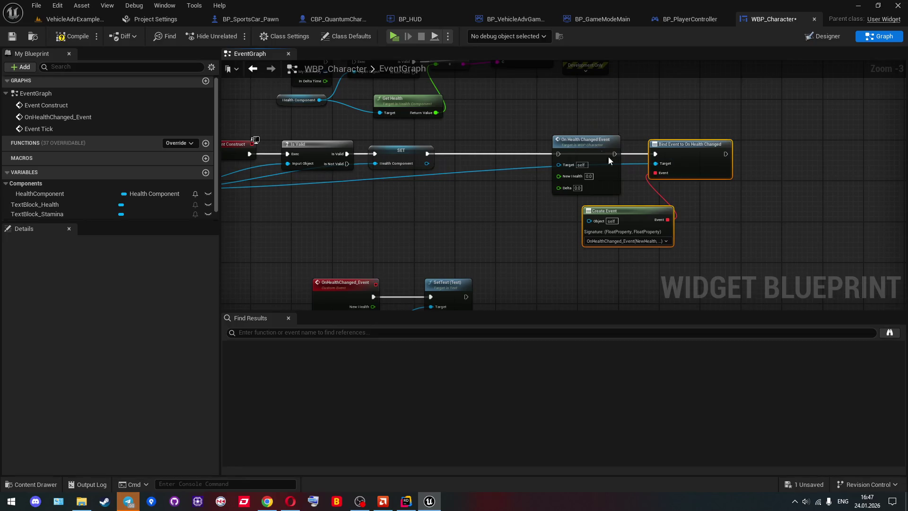
{"action": "mouse_move", "coordinate": [610, 161]}
{"action": "left_mouse_down"}
{"action": "mouse_move", "coordinate": [543, 160]}
{"action": "mouse_move", "coordinate": [655, 154]}
{"action": "left_mouse_up"}
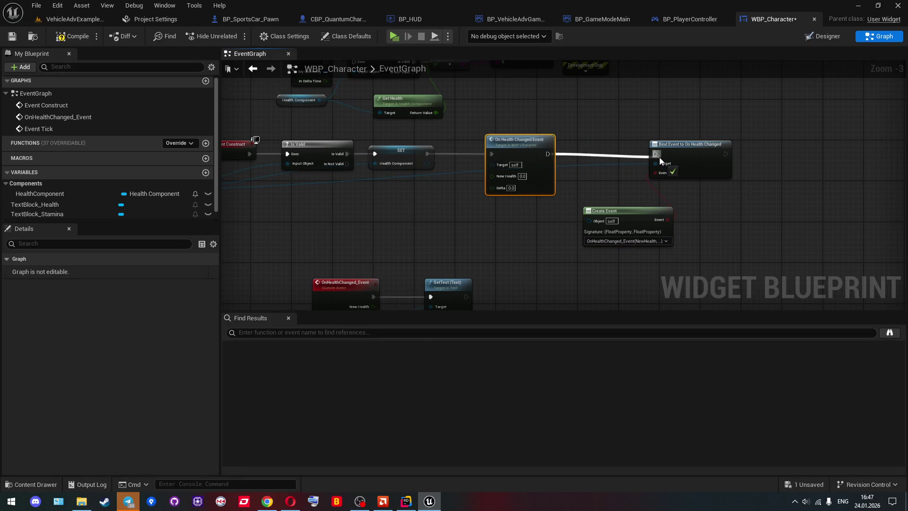
{"action": "left_click", "coordinate": [69, 37]}
{"action": "left_click", "coordinate": [12, 36]}
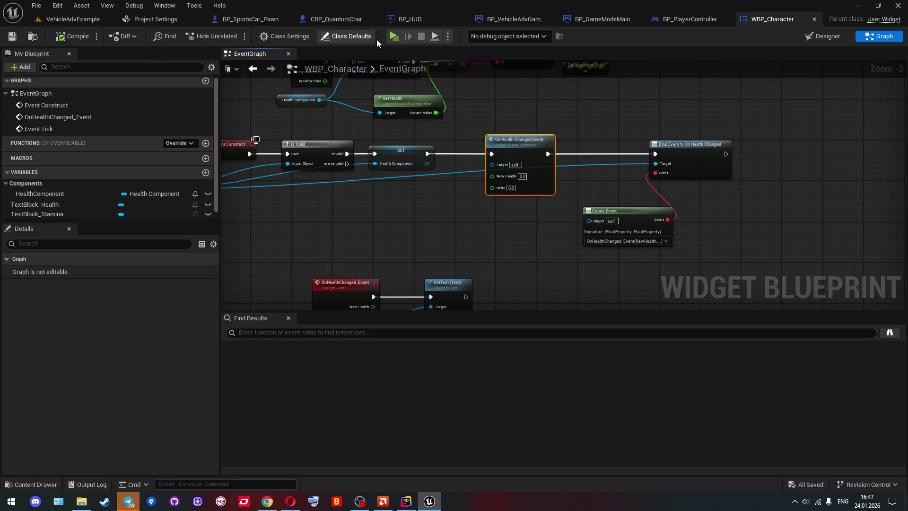
Start a play test, clear Rider's line-58 breakpoint, resume, and return to the game preview
{"action": "left_click", "coordinate": [394, 36]}
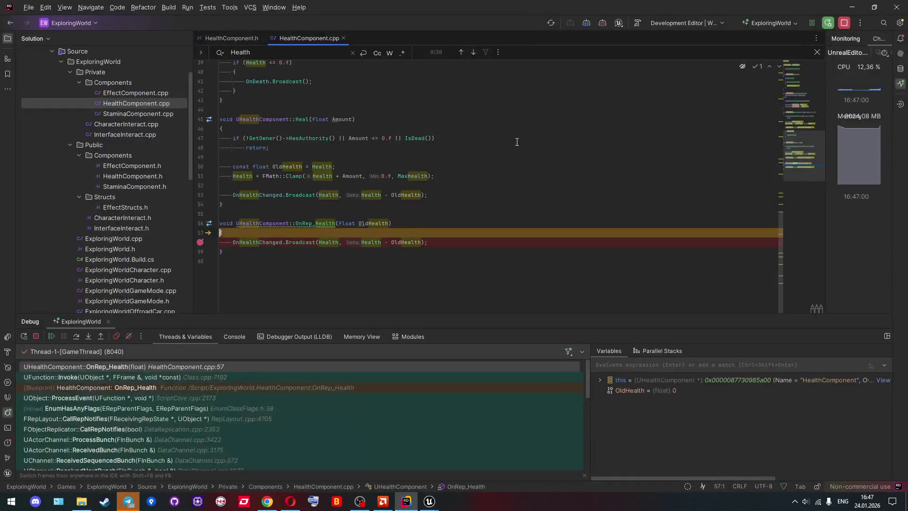
{"action": "left_click", "coordinate": [200, 242]}
{"action": "key", "text": "F5"}
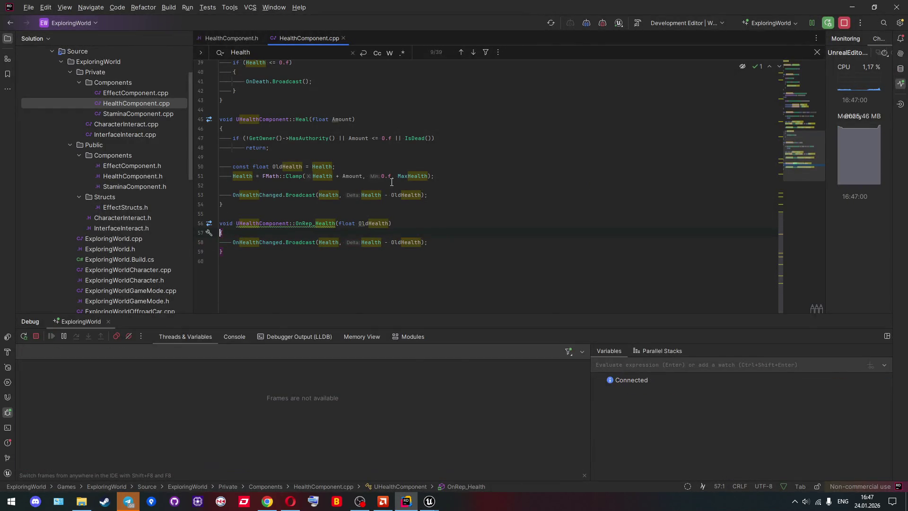
{"action": "key", "text": "alt+Tab"}
{"action": "key", "text": "alt+Tab"}
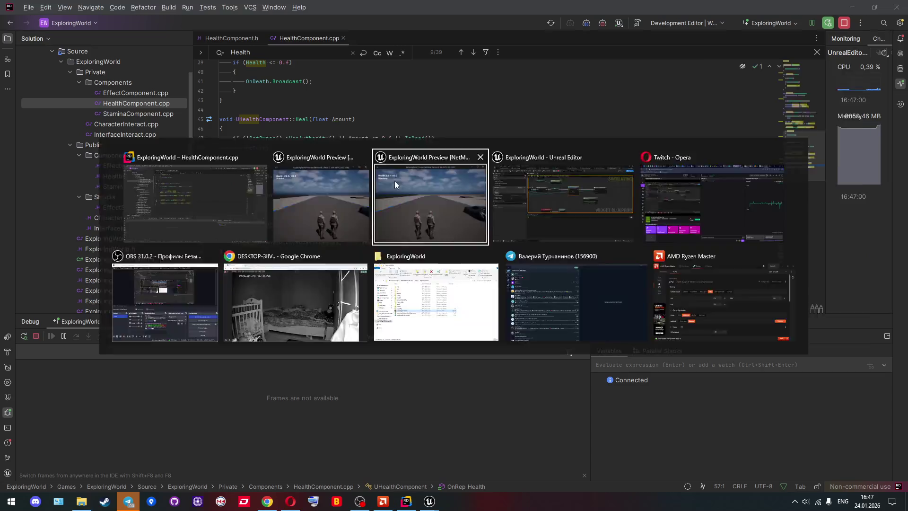
{"action": "key", "text": "alt+Tab"}
Look around the server preview, then stop Play In Editor, closing both preview windows
{"action": "key", "text": "Tab"}
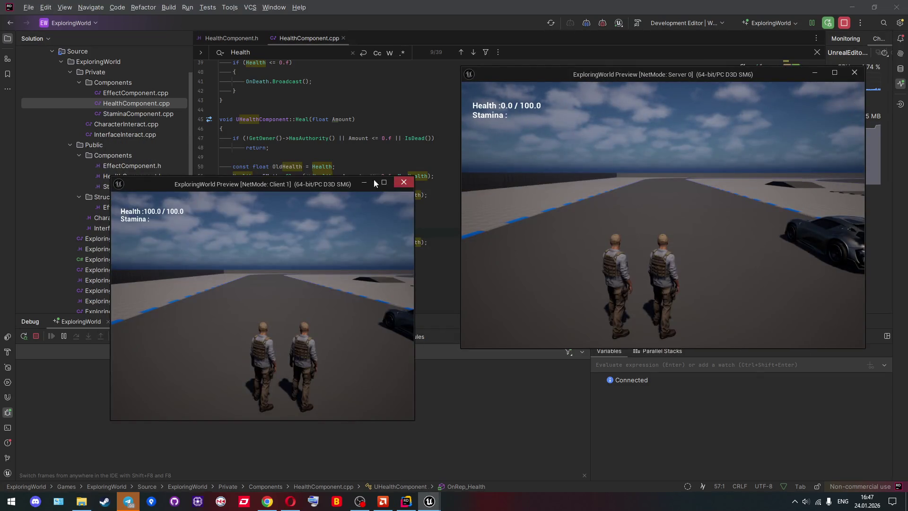
{"action": "left_click", "coordinate": [511, 105]}
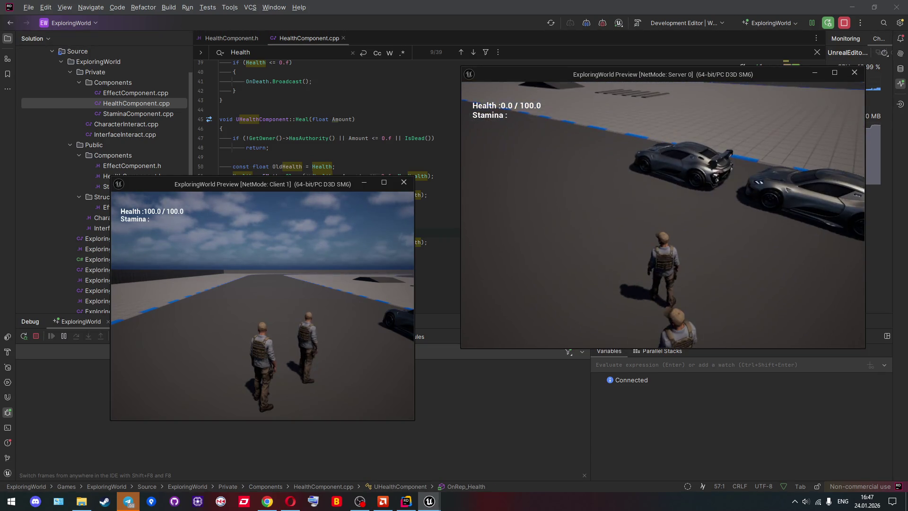
{"action": "key", "text": "Escape"}
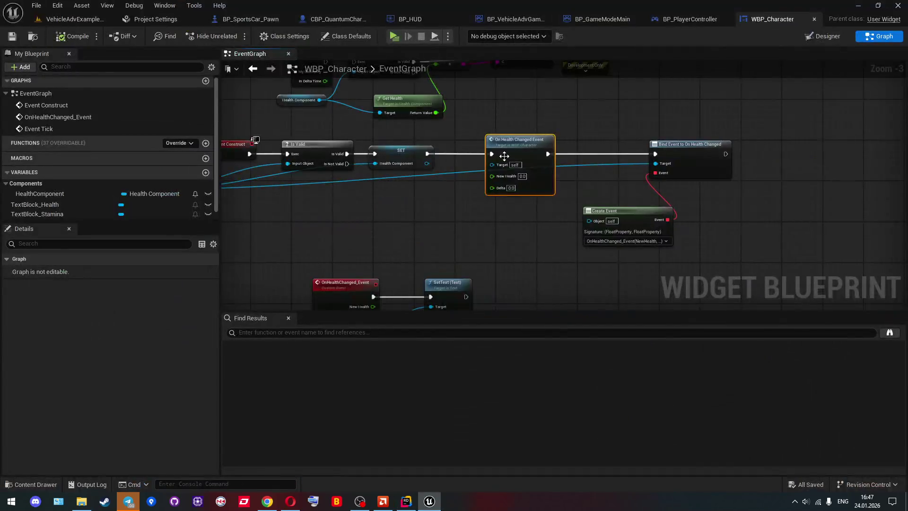
Pan to the OnHealthChanged_Event nodes, then bring Rider forward on HealthComponent.cpp
{"action": "mouse_move", "coordinate": [431, 194]}
{"action": "left_mouse_down"}
{"action": "mouse_move", "coordinate": [521, 107]}
{"action": "mouse_move", "coordinate": [521, 126]}
{"action": "mouse_move", "coordinate": [508, 135]}
{"action": "left_mouse_up"}
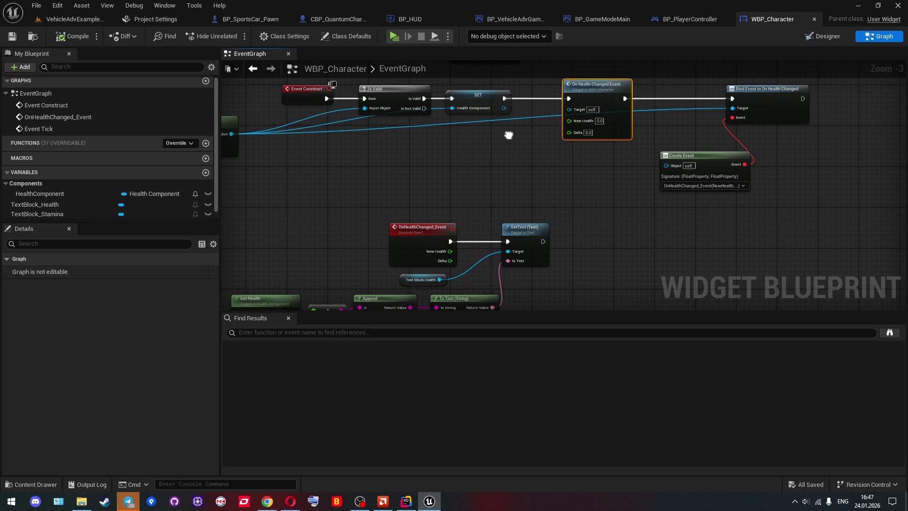
{"action": "left_click", "coordinate": [406, 501]}
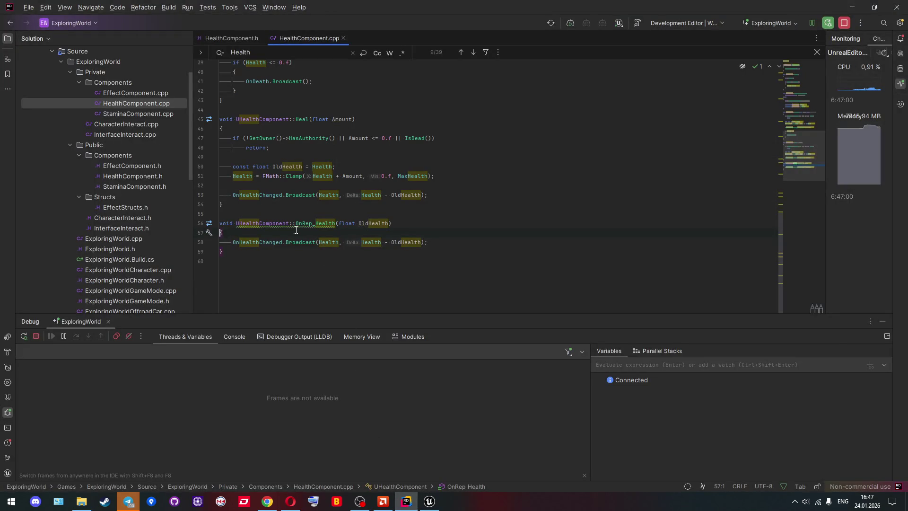
Jump from Health in HealthComponent.cpp to its ReplicatedUsing=OnRep_Health declaration in HealthComponent.h
{"action": "left_click", "coordinate": [326, 242], "text": "ctrl"}
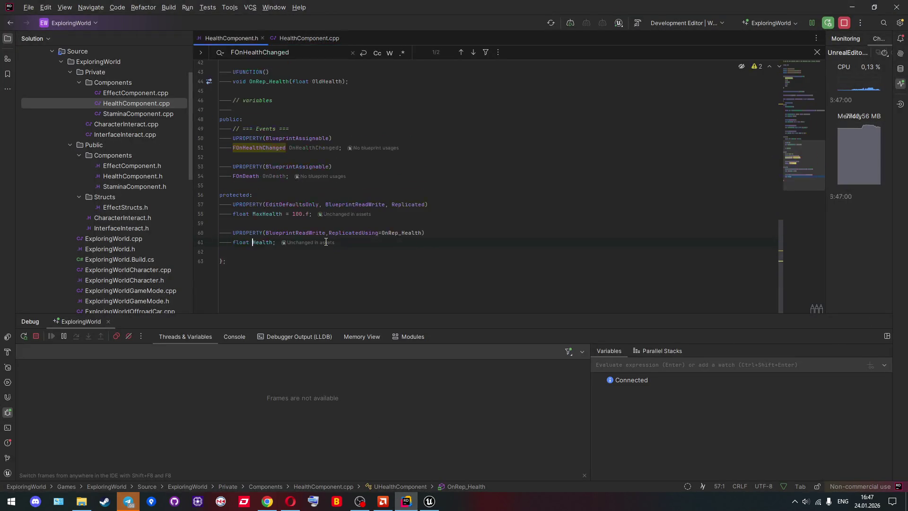
{"action": "mouse_move", "coordinate": [328, 236]}
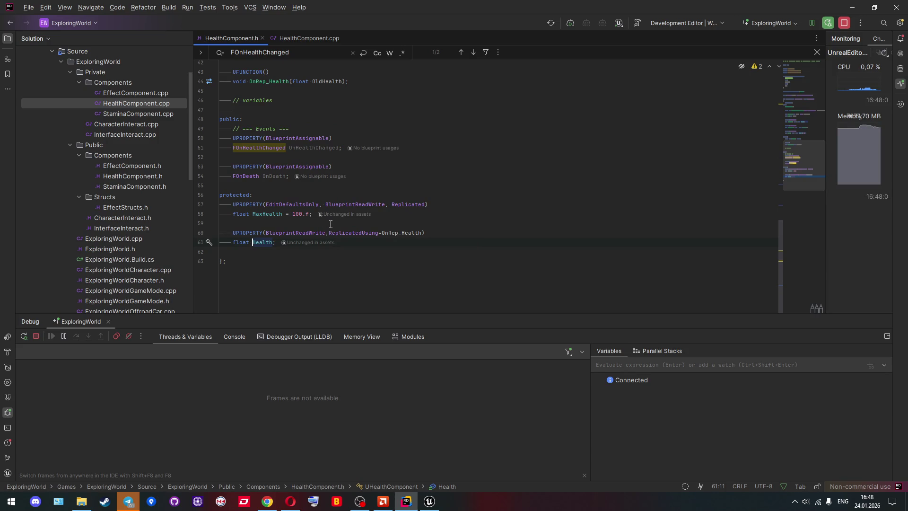
Return Rider to HealthComponent.cpp, then survey WBP_Character's graph from Event Tick to the Bind Event nodes
{"action": "left_click", "coordinate": [310, 42]}
{"action": "key", "text": "alt+Tab"}
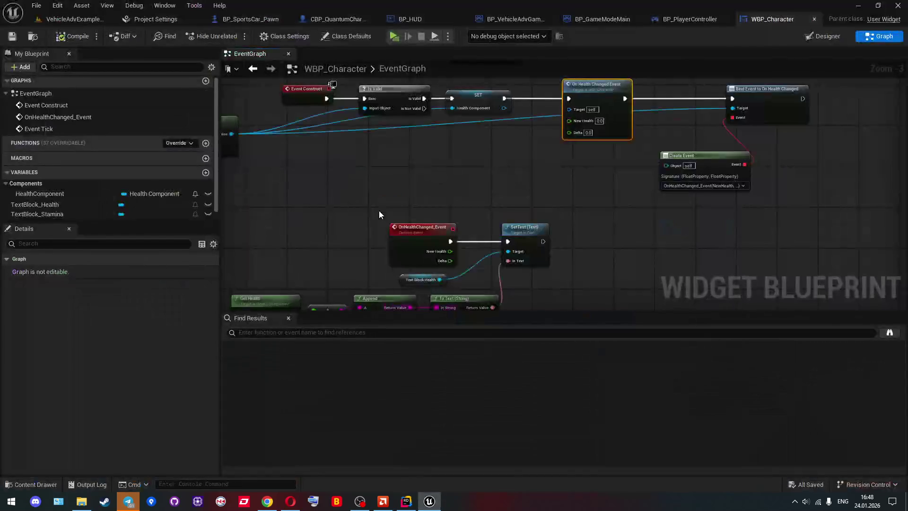
{"action": "mouse_move", "coordinate": [510, 166]}
{"action": "left_mouse_down"}
{"action": "mouse_move", "coordinate": [577, 154]}
{"action": "mouse_move", "coordinate": [576, 143]}
{"action": "left_mouse_up"}
{"action": "scroll", "coordinate": [553, 151], "scroll_direction": "down", "scroll_amount": 1}
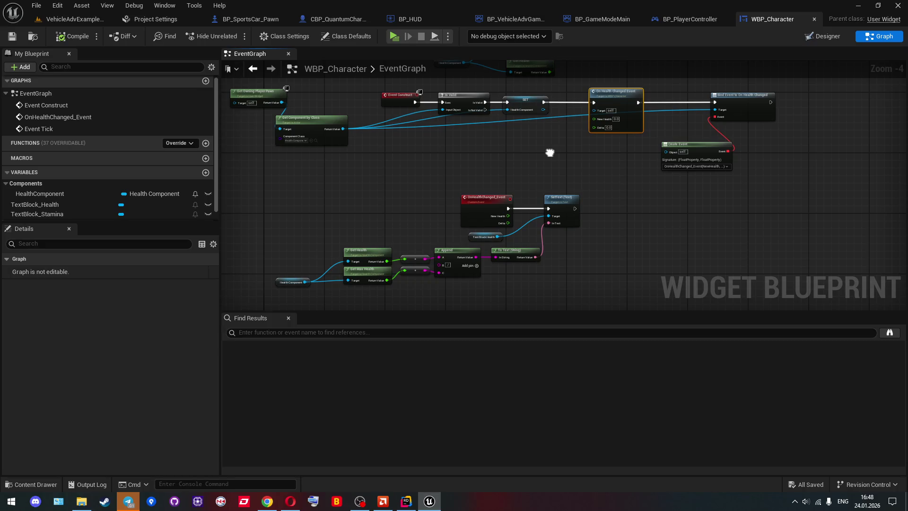
{"action": "mouse_move", "coordinate": [550, 152]}
{"action": "left_mouse_down"}
{"action": "mouse_move", "coordinate": [532, 150]}
{"action": "mouse_move", "coordinate": [507, 237]}
{"action": "mouse_move", "coordinate": [503, 160]}
{"action": "mouse_move", "coordinate": [499, 168]}
{"action": "mouse_move", "coordinate": [519, 174]}
{"action": "mouse_move", "coordinate": [509, 192]}
{"action": "mouse_move", "coordinate": [523, 162]}
{"action": "left_mouse_up"}
{"action": "scroll", "coordinate": [342, 268], "scroll_direction": "up", "scroll_amount": 2}
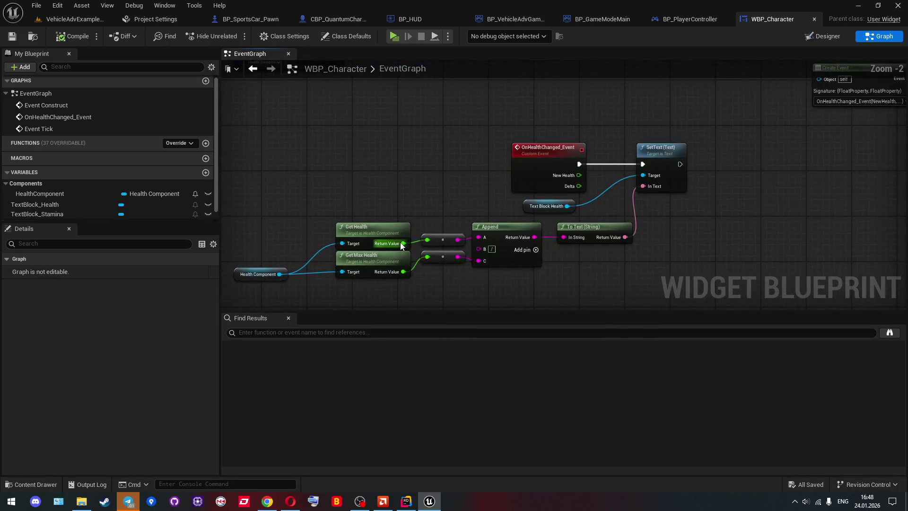
{"action": "mouse_move", "coordinate": [414, 184]}
{"action": "left_mouse_down"}
{"action": "mouse_move", "coordinate": [453, 185]}
{"action": "mouse_move", "coordinate": [369, 217]}
{"action": "mouse_move", "coordinate": [366, 277]}
{"action": "left_mouse_up"}
{"action": "left_click_drag", "start_coordinate": [540, 189], "coordinate": [646, 208]}
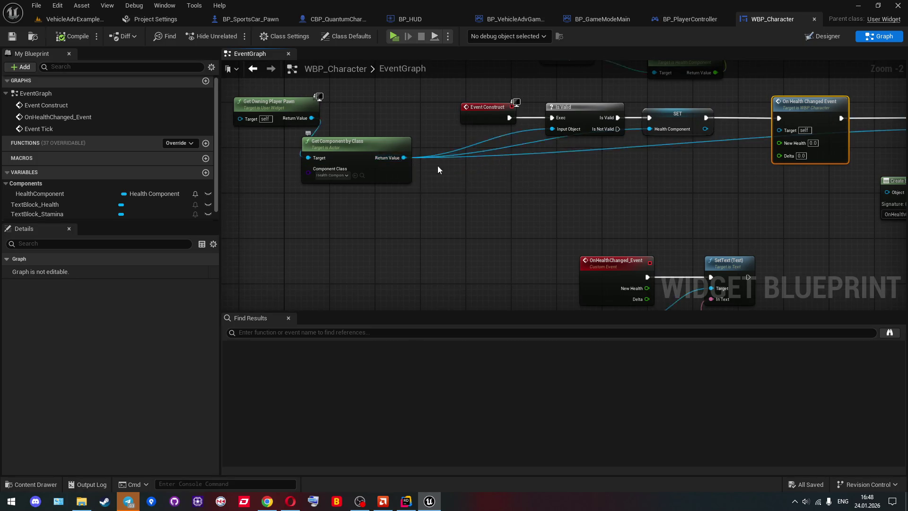
{"action": "mouse_move", "coordinate": [691, 197]}
{"action": "left_mouse_down"}
{"action": "mouse_move", "coordinate": [381, 203]}
{"action": "mouse_move", "coordinate": [554, 225]}
{"action": "left_mouse_up"}
Open Actor.h from HasAuthority in HealthComponent.cpp and locate its HasAuthority definition
{"action": "key", "text": "alt+Tab"}
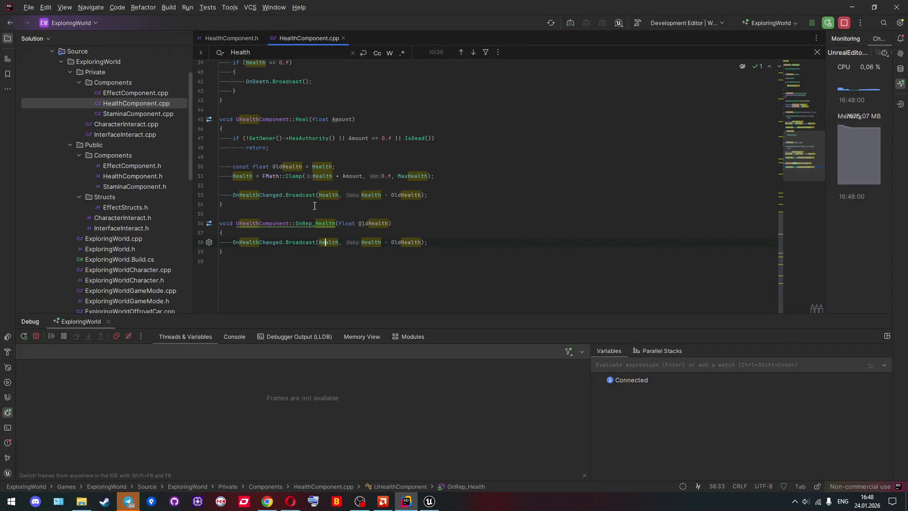
{"action": "scroll", "coordinate": [316, 203], "scroll_direction": "up", "scroll_amount": 10}
{"action": "scroll", "coordinate": [316, 204], "scroll_direction": "up", "scroll_amount": 2}
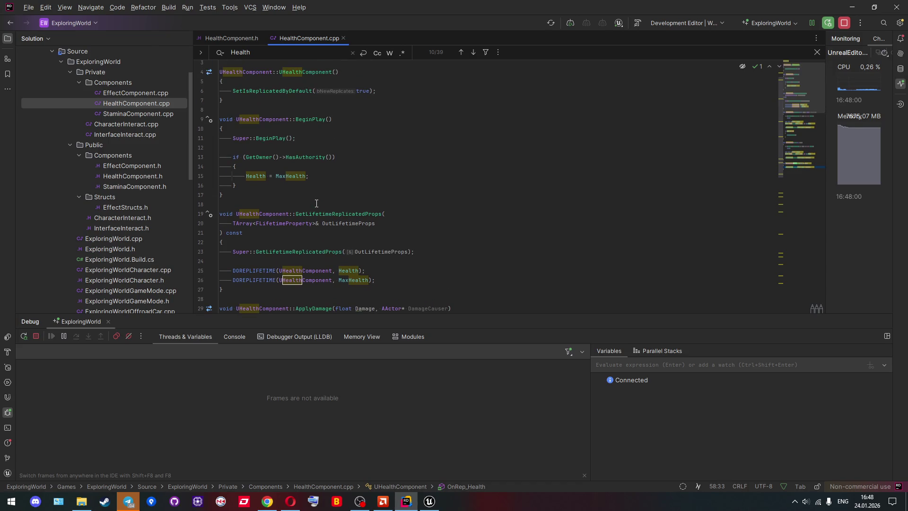
{"action": "scroll", "coordinate": [316, 204], "scroll_direction": "up", "scroll_amount": 1}
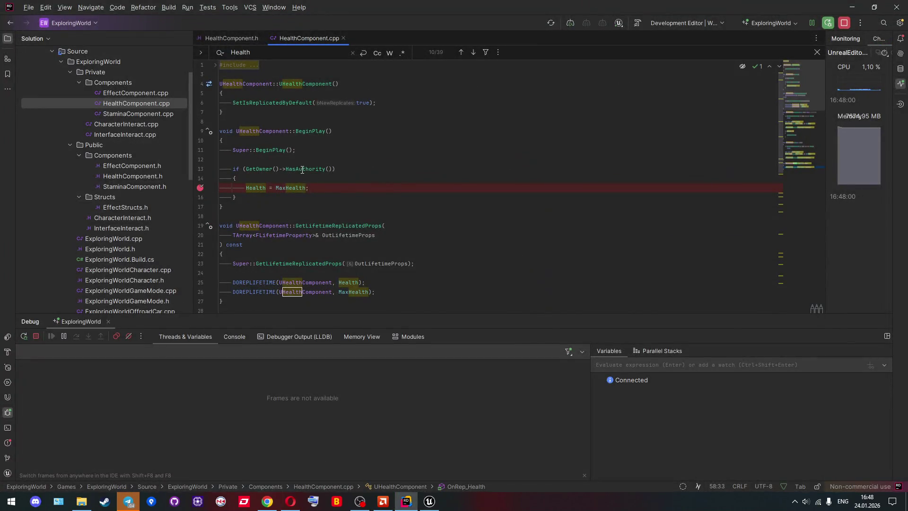
{"action": "mouse_move", "coordinate": [303, 170]}
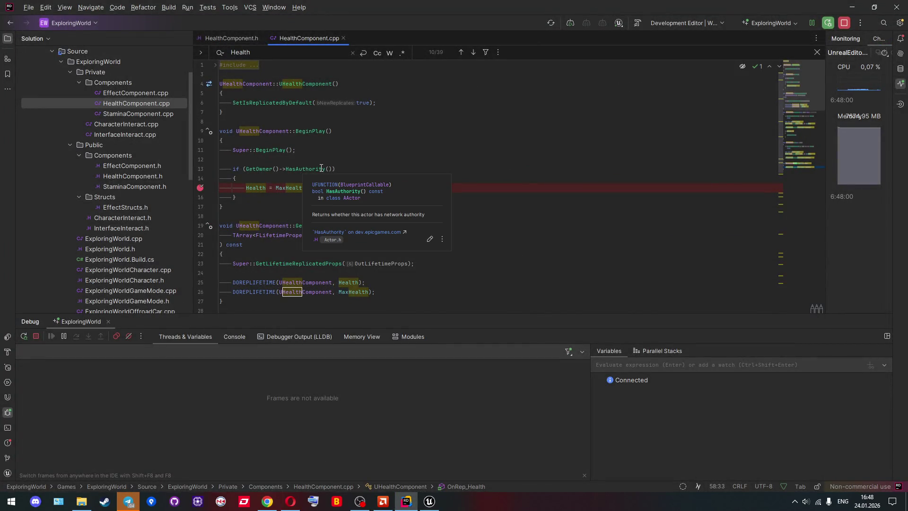
{"action": "left_click", "coordinate": [324, 169], "text": "ctrl"}
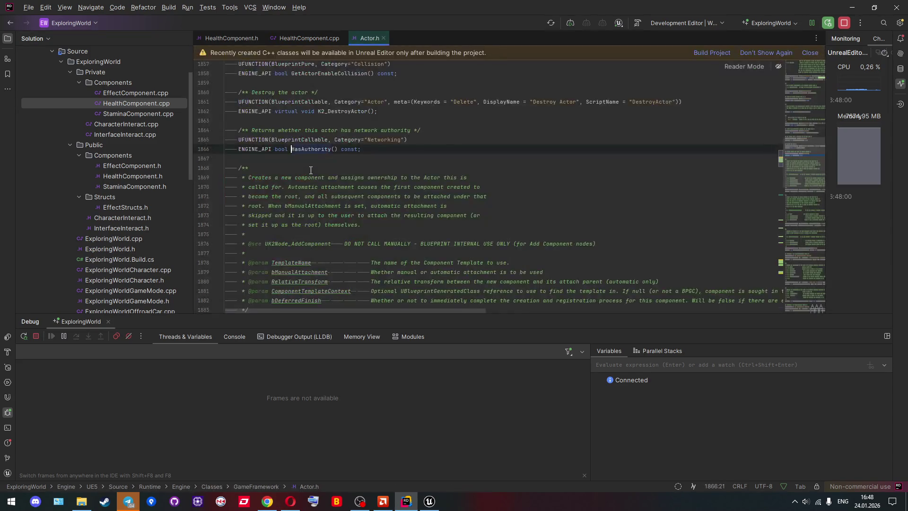
{"action": "double_click", "coordinate": [308, 149]}
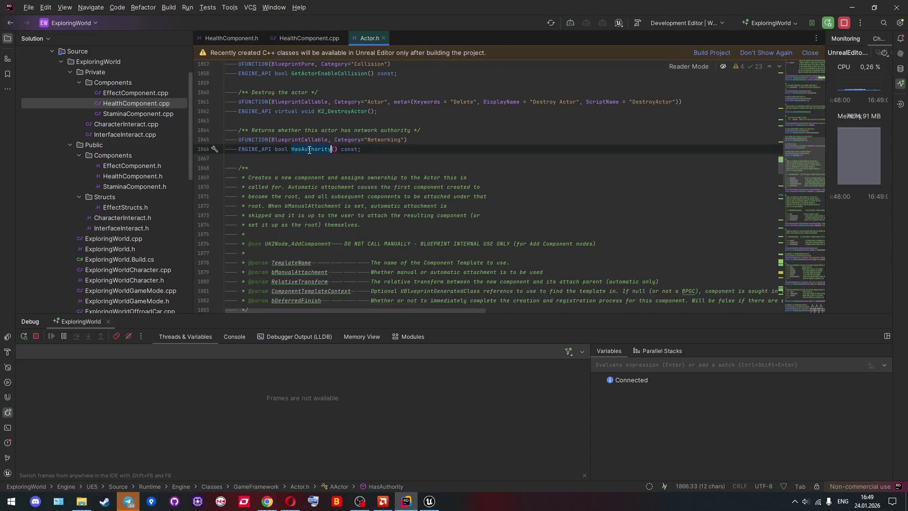
{"action": "key", "text": "ctrl+f"}
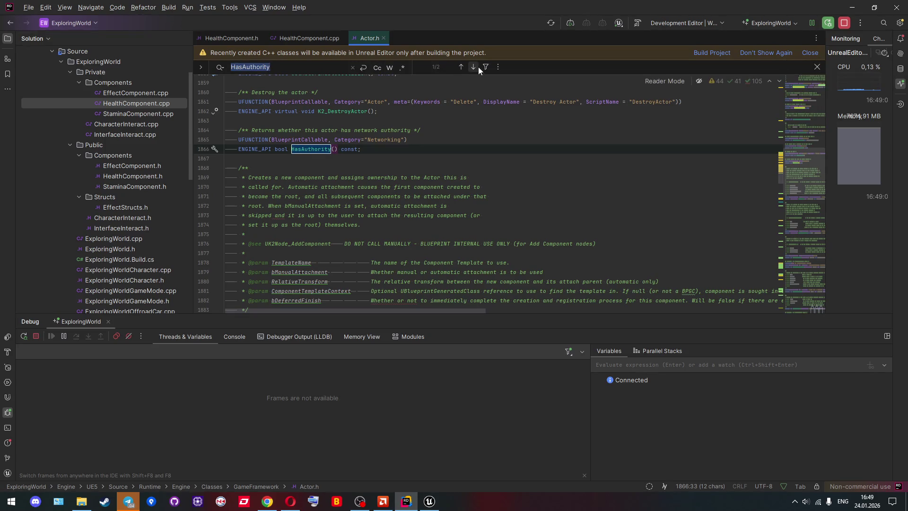
{"action": "left_click", "coordinate": [473, 66]}
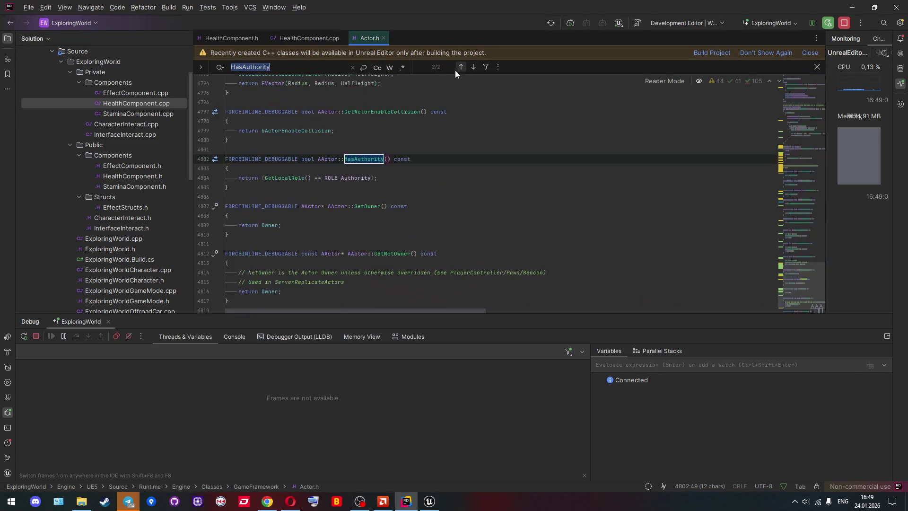
Inspect the ENetRole enum in EngineTypes.h via ROLE_Authority, then return to Unreal
{"action": "left_click", "coordinate": [343, 178], "text": "ctrl"}
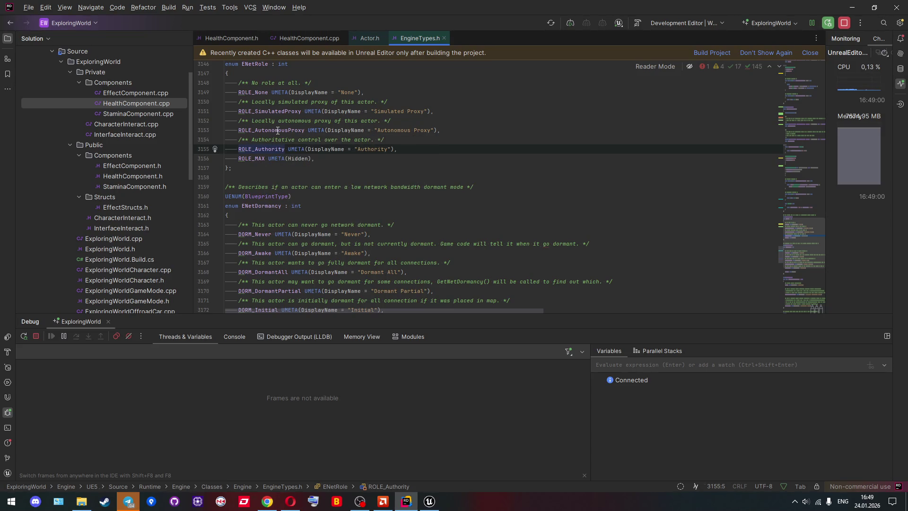
{"action": "mouse_move", "coordinate": [278, 131]}
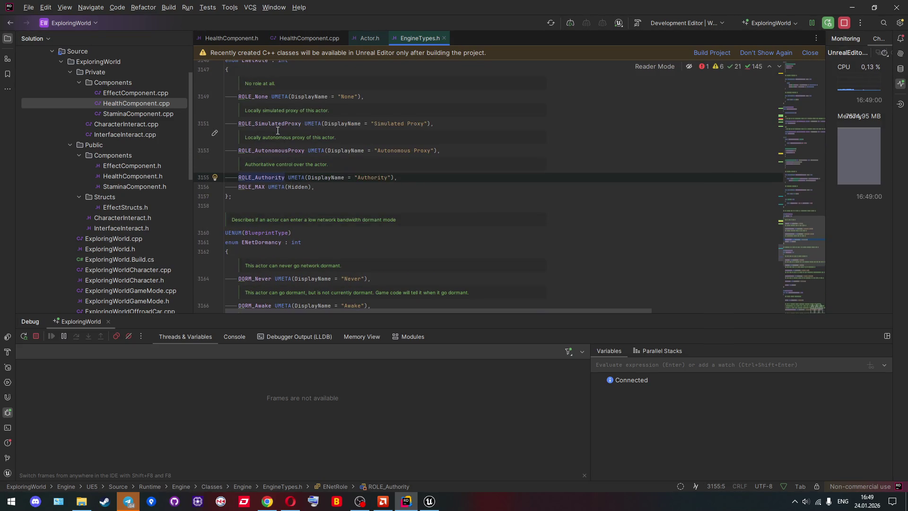
{"action": "scroll", "coordinate": [278, 131], "scroll_direction": "up", "scroll_amount": 3}
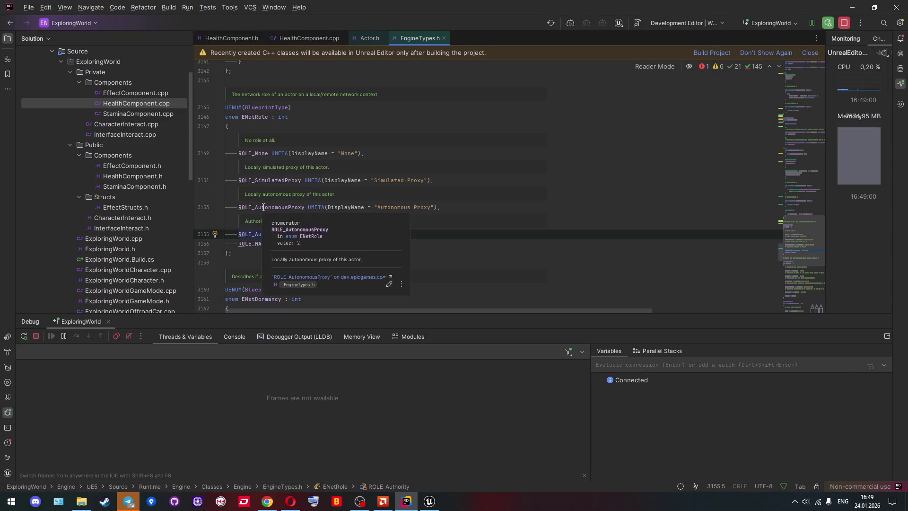
{"action": "key", "text": "alt+Tab"}
Search the graph for a 'get role' node, then grab GetLocalRole from HasAuthority in Actor.h
{"action": "left_click_drag", "start_coordinate": [429, 238], "coordinate": [399, 201]}
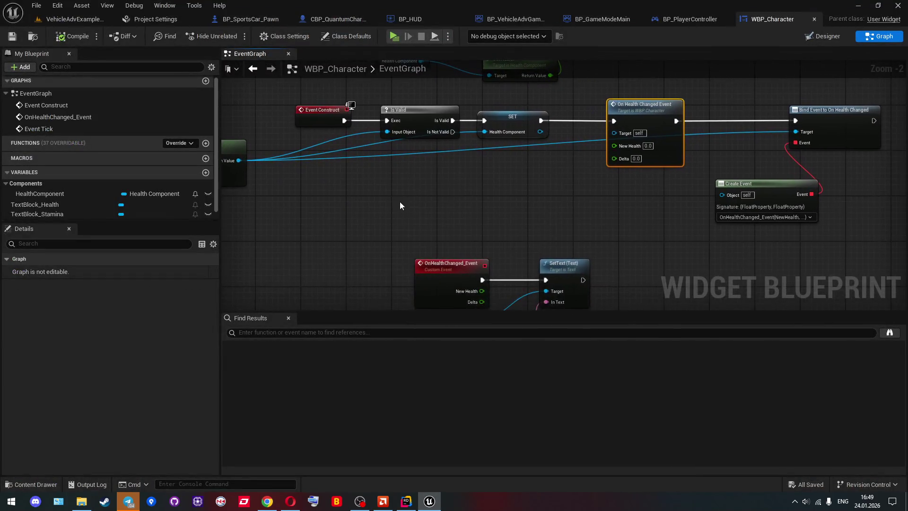
{"action": "right_click", "coordinate": [400, 202]}
{"action": "type", "text": "get "}
{"action": "type", "text": "roel"}
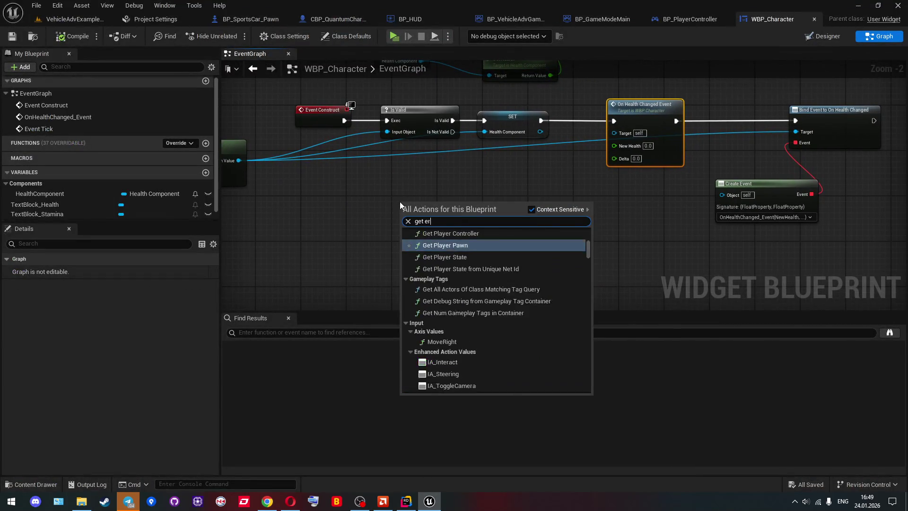
{"action": "key", "text": "BackSpace"}
{"action": "key", "text": "BackSpace"}
{"action": "type", "text": "le"}
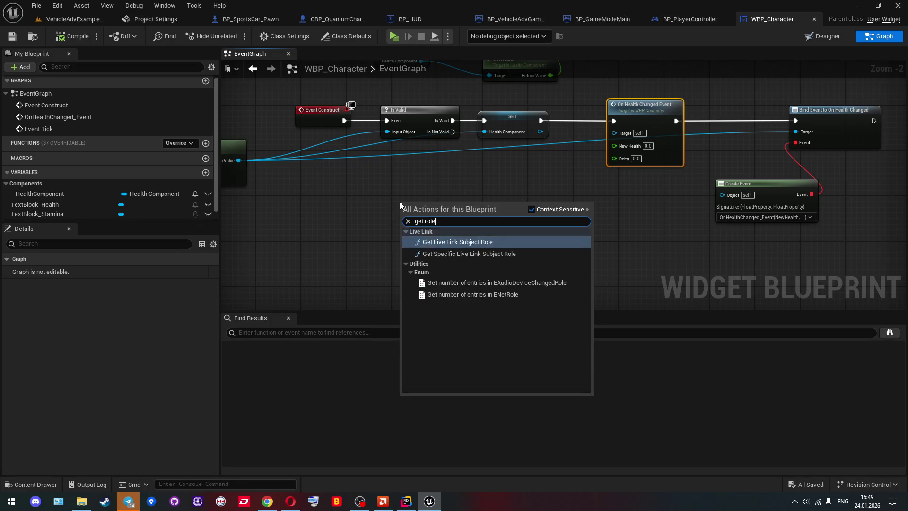
{"action": "key", "text": "alt+Tab"}
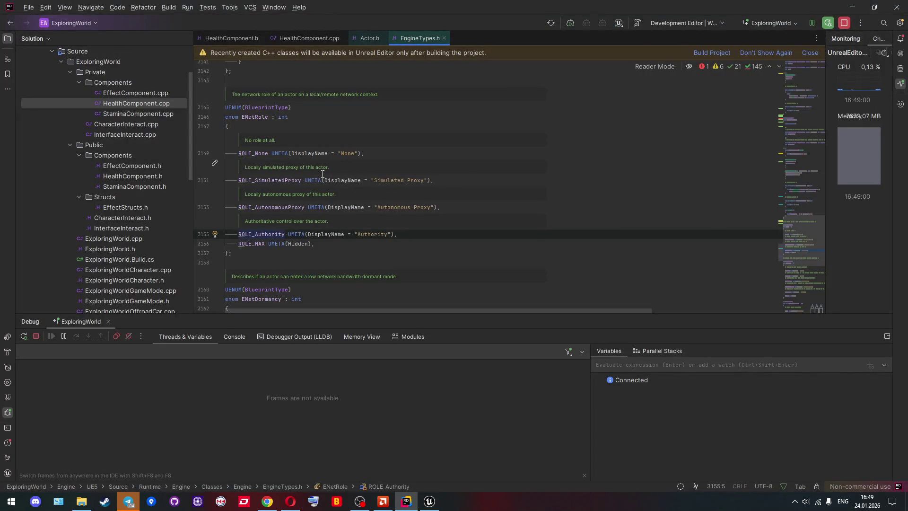
{"action": "left_click", "coordinate": [368, 39]}
{"action": "double_click", "coordinate": [286, 178]}
{"action": "key", "text": "ctrl+c"}
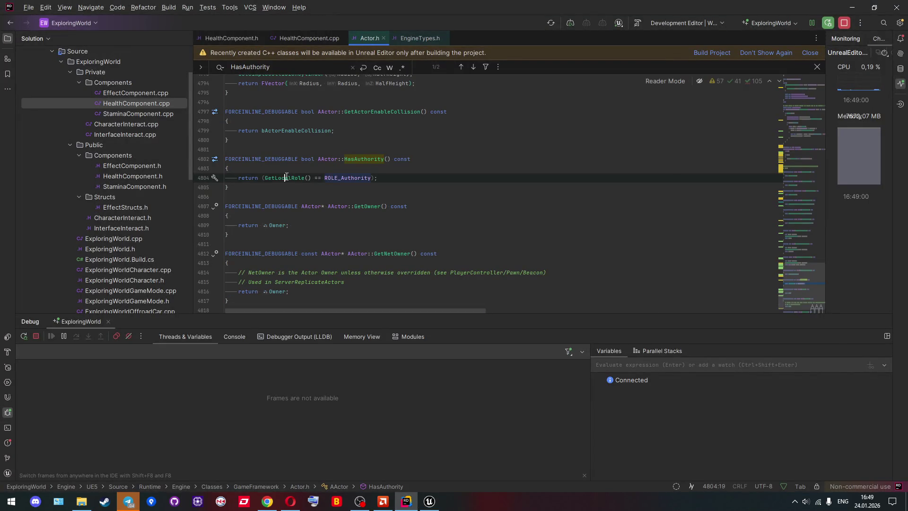
{"action": "key", "text": "alt+Tab"}
Add Get Local Role from the owning pawn and feed it into a Switch on ENetRole node
{"action": "right_click", "coordinate": [410, 198]}
{"action": "key", "text": "Escape"}
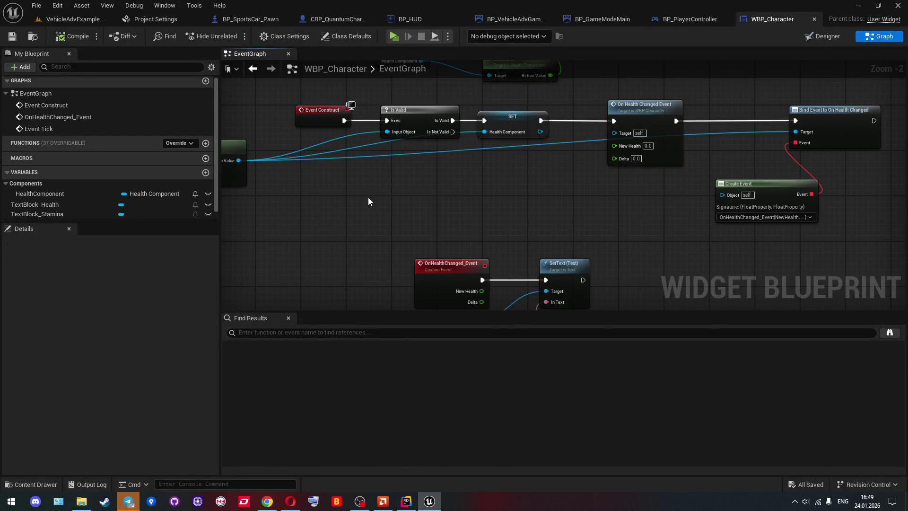
{"action": "mouse_move", "coordinate": [235, 118]}
{"action": "left_mouse_down"}
{"action": "mouse_move", "coordinate": [232, 109]}
{"action": "mouse_move", "coordinate": [411, 136]}
{"action": "mouse_move", "coordinate": [410, 124]}
{"action": "left_mouse_up"}
{"action": "key", "text": "ctrl+v"}
{"action": "key", "text": "Return"}
{"action": "mouse_move", "coordinate": [442, 141]}
{"action": "left_mouse_down"}
{"action": "mouse_move", "coordinate": [465, 149]}
{"action": "mouse_move", "coordinate": [468, 120]}
{"action": "left_mouse_up"}
{"action": "type", "text": "sw"}
{"action": "key", "text": "Return"}
{"action": "left_click_drag", "start_coordinate": [454, 170], "coordinate": [454, 124]}
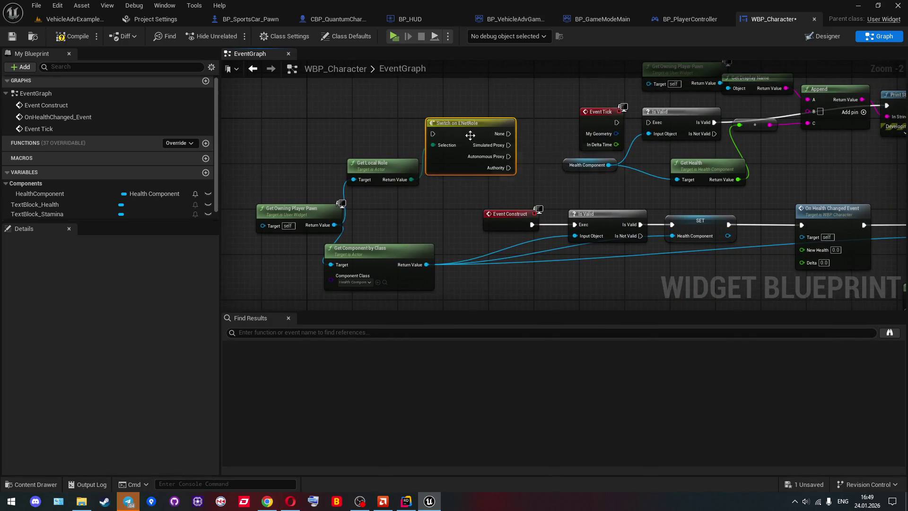
{"action": "scroll", "coordinate": [495, 171], "scroll_direction": "up", "scroll_amount": 2}
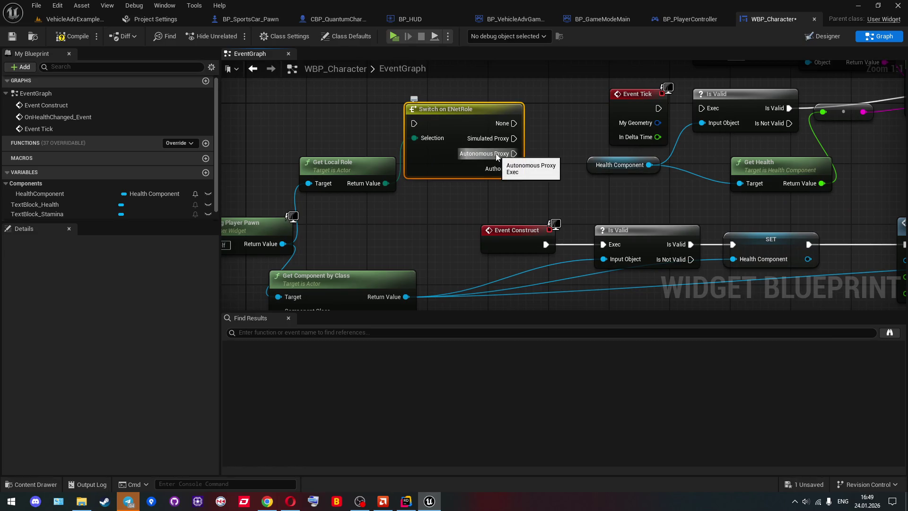
Delete the trial Get Local Role and Switch on ENetRole nodes and save WBP_Character
{"action": "left_click", "coordinate": [395, 164], "text": "ctrl"}
{"action": "key", "text": "Delete"}
{"action": "scroll", "coordinate": [396, 164], "scroll_direction": "down", "scroll_amount": 3}
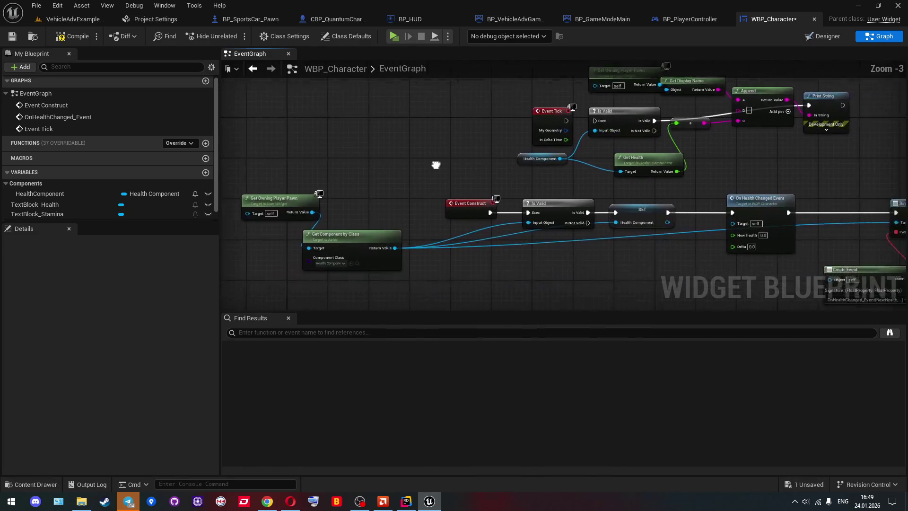
{"action": "left_click_drag", "start_coordinate": [389, 139], "coordinate": [230, 130]}
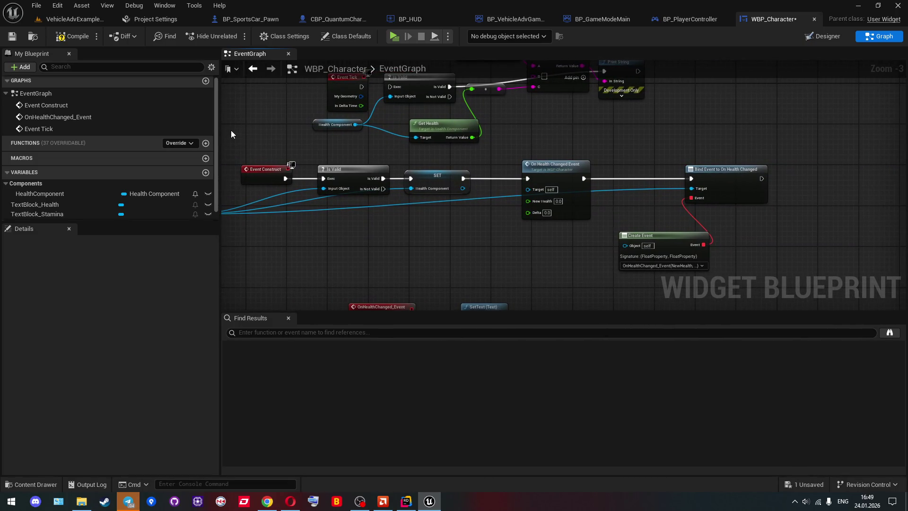
{"action": "left_click", "coordinate": [20, 41]}
Close Actor.h in Rider and set a breakpoint on the OnHealthChanged broadcast in OnRep_Health
{"action": "mouse_move", "coordinate": [487, 223]}
{"action": "left_mouse_down"}
{"action": "mouse_move", "coordinate": [405, 199]}
{"action": "mouse_move", "coordinate": [486, 202]}
{"action": "left_mouse_up"}
{"action": "key", "text": "alt+Tab"}
{"action": "scroll", "coordinate": [431, 201], "scroll_direction": "down", "scroll_amount": 12}
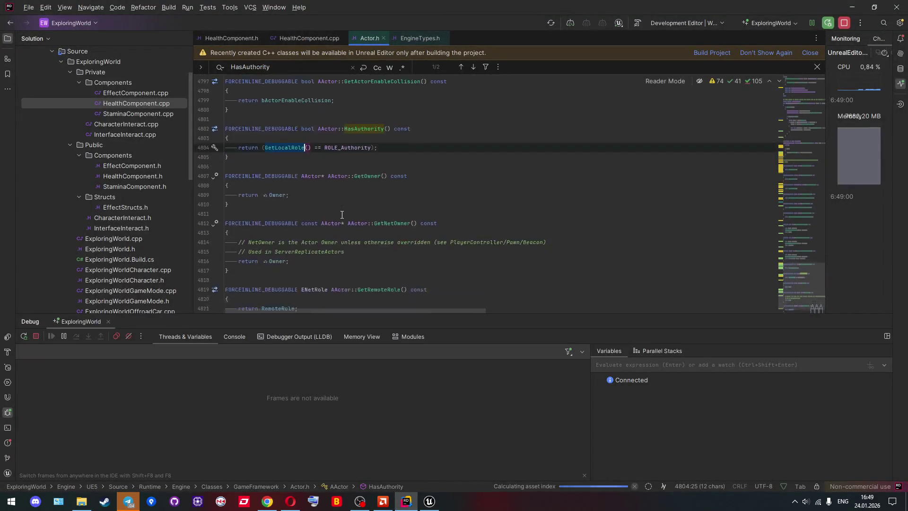
{"action": "scroll", "coordinate": [342, 215], "scroll_direction": "down", "scroll_amount": 1}
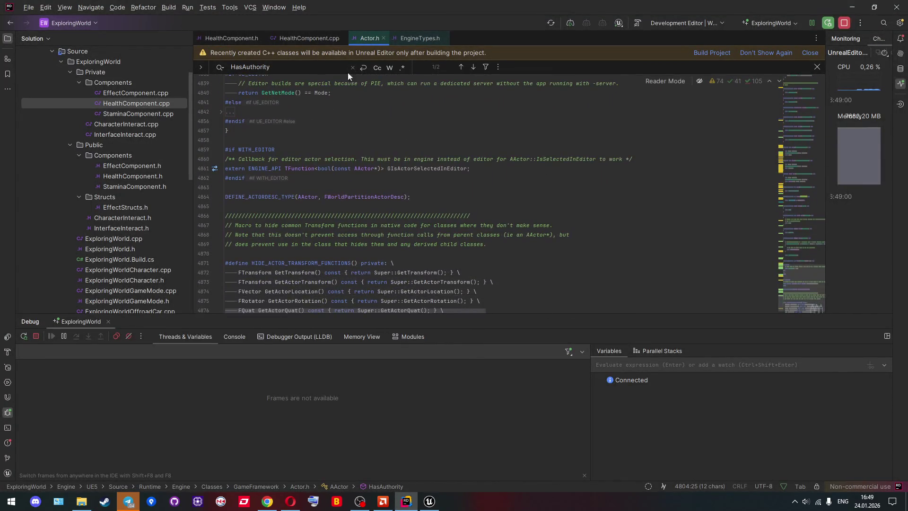
{"action": "left_click", "coordinate": [384, 38]}
{"action": "left_click", "coordinate": [242, 39]}
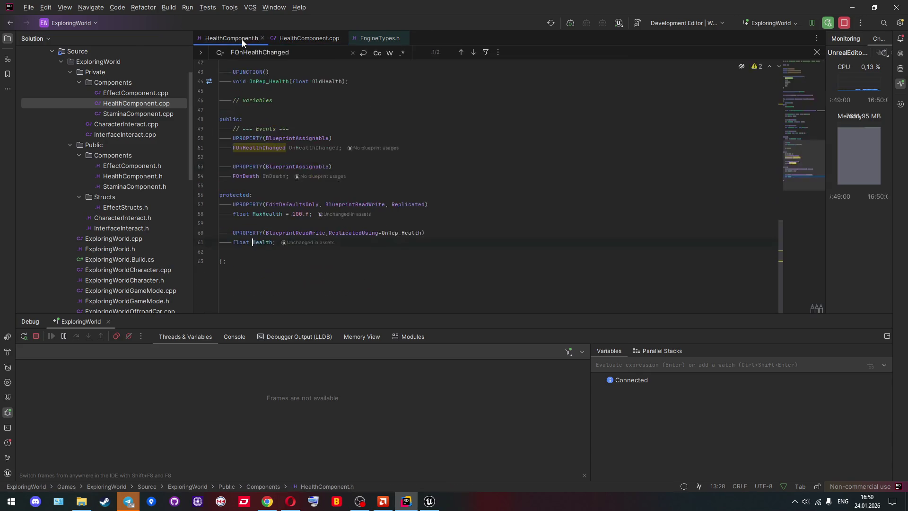
{"action": "left_click", "coordinate": [302, 40]}
{"action": "scroll", "coordinate": [319, 222], "scroll_direction": "down", "scroll_amount": 12}
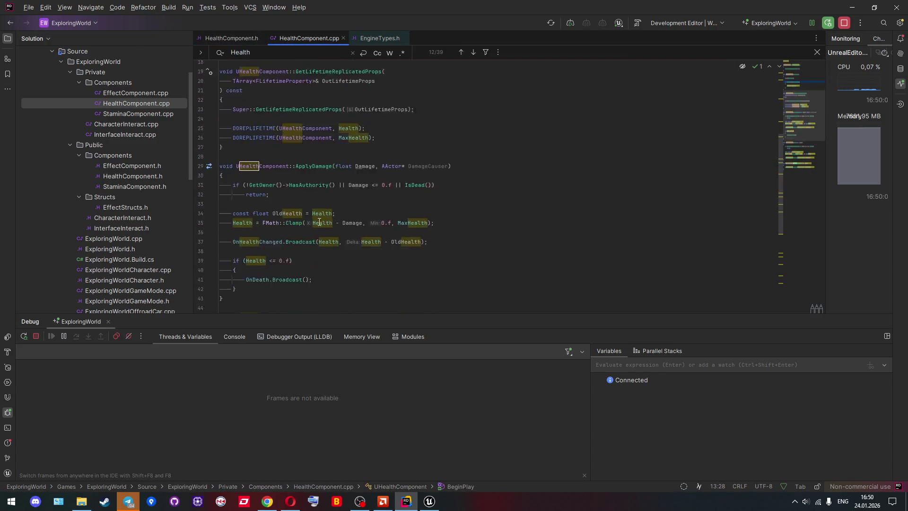
{"action": "left_click", "coordinate": [273, 243]}
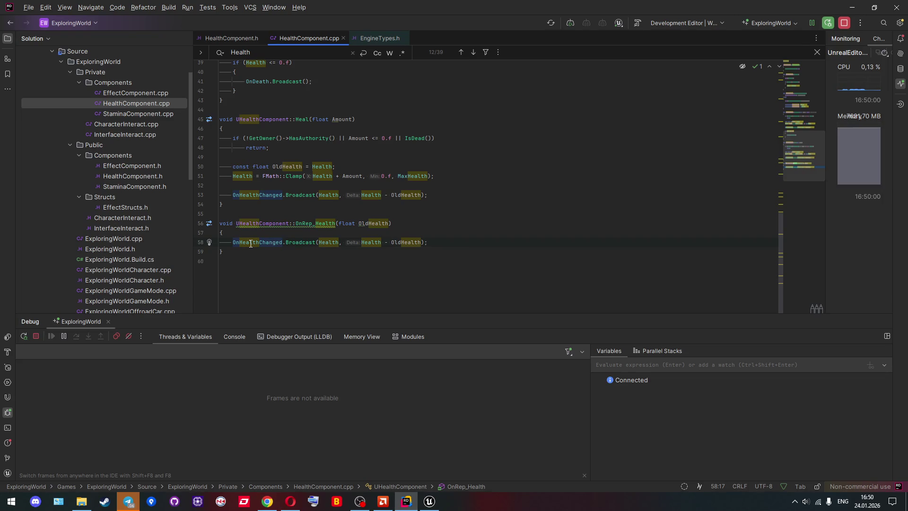
Insert a 0.2 s Delay node after Event Construct in WBP_Character
{"action": "key", "text": "alt+Tab"}
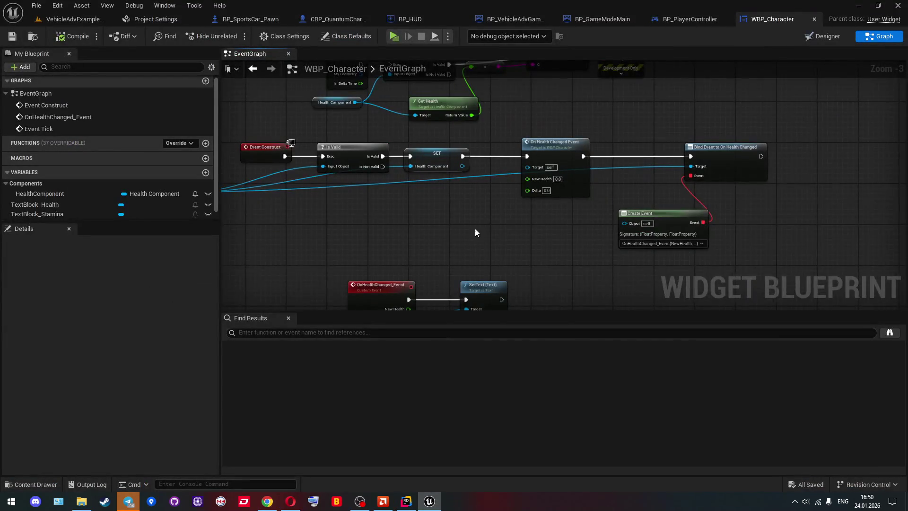
{"action": "mouse_move", "coordinate": [475, 228]}
{"action": "left_mouse_down"}
{"action": "mouse_move", "coordinate": [389, 211]}
{"action": "mouse_move", "coordinate": [566, 236]}
{"action": "mouse_move", "coordinate": [529, 241]}
{"action": "left_mouse_up"}
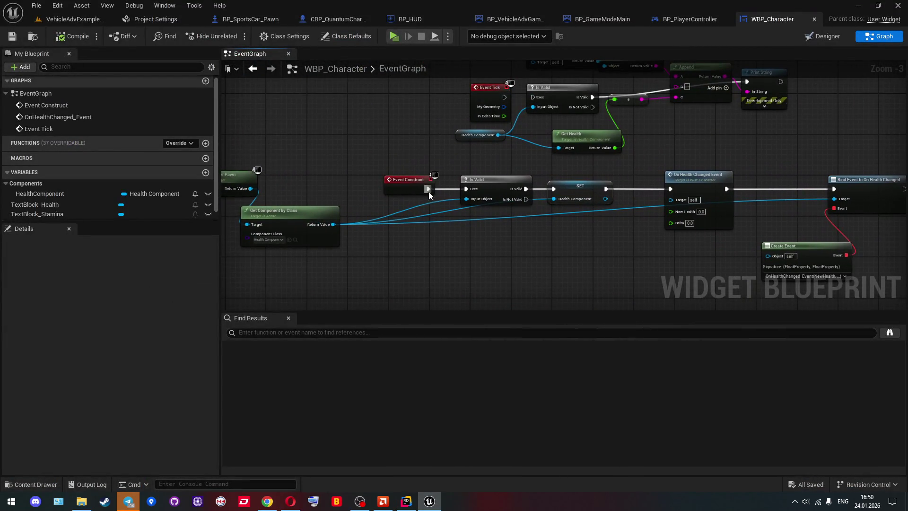
{"action": "left_click_drag", "start_coordinate": [428, 189], "coordinate": [449, 225]}
{"action": "type", "text": "delay"}
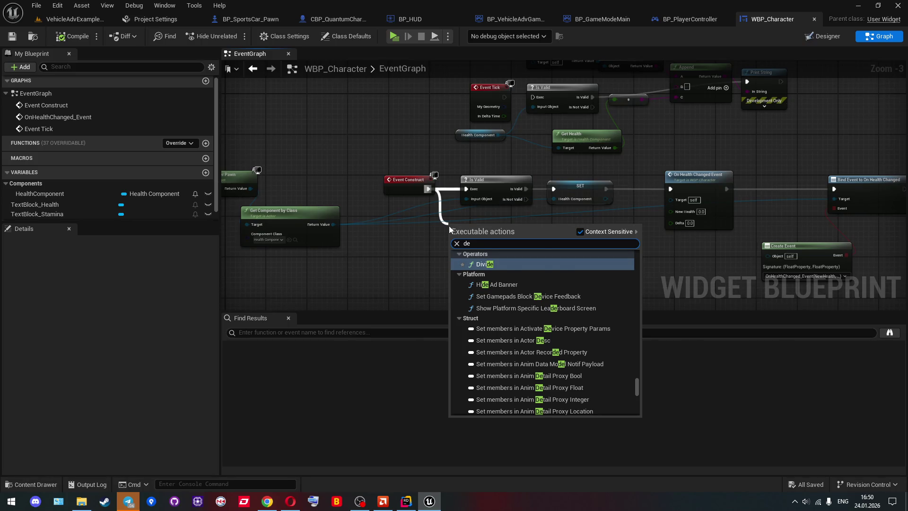
{"action": "key", "text": "Return"}
Compile and save WBP_Character, start a play test, and clear Rider's line-15 breakpoint and resume
{"action": "left_click", "coordinate": [70, 35]}
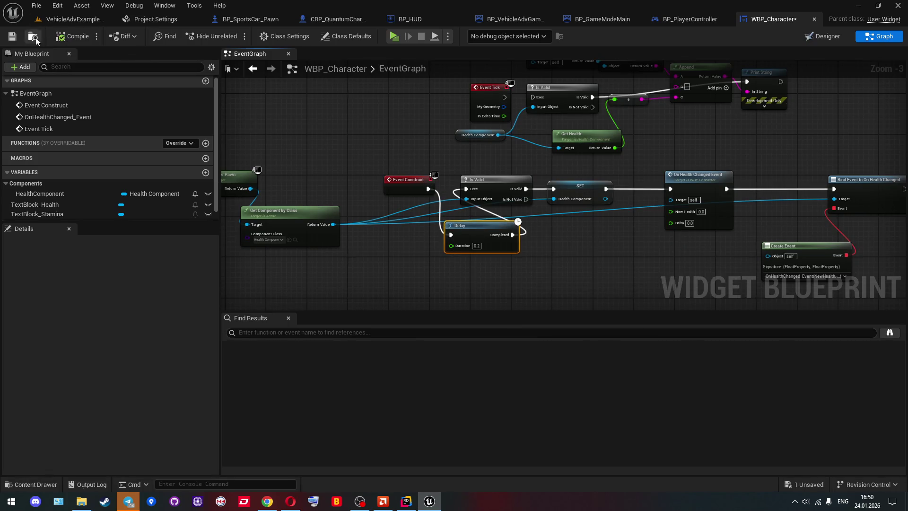
{"action": "left_click", "coordinate": [393, 36]}
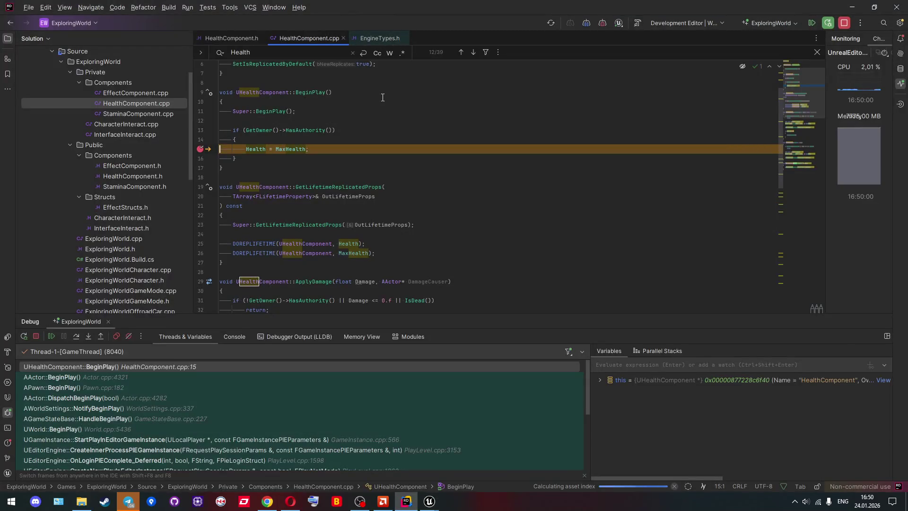
{"action": "left_click", "coordinate": [201, 150]}
{"action": "key", "text": "F5"}
Check the game preview, stop the play session, and switch to the VehicleAdvExampleMap level
{"action": "key", "text": "alt+Tab"}
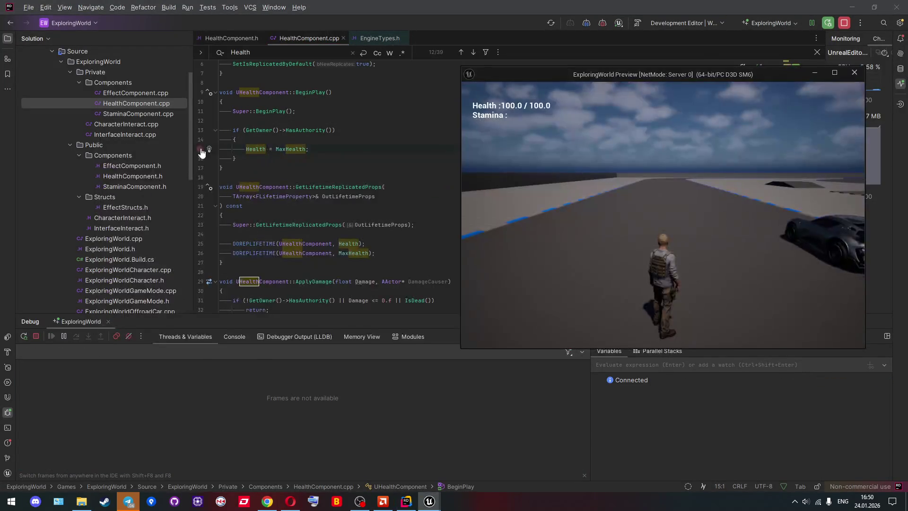
{"action": "key", "text": "alt+Tab"}
{"action": "key", "text": "alt+Tab"}
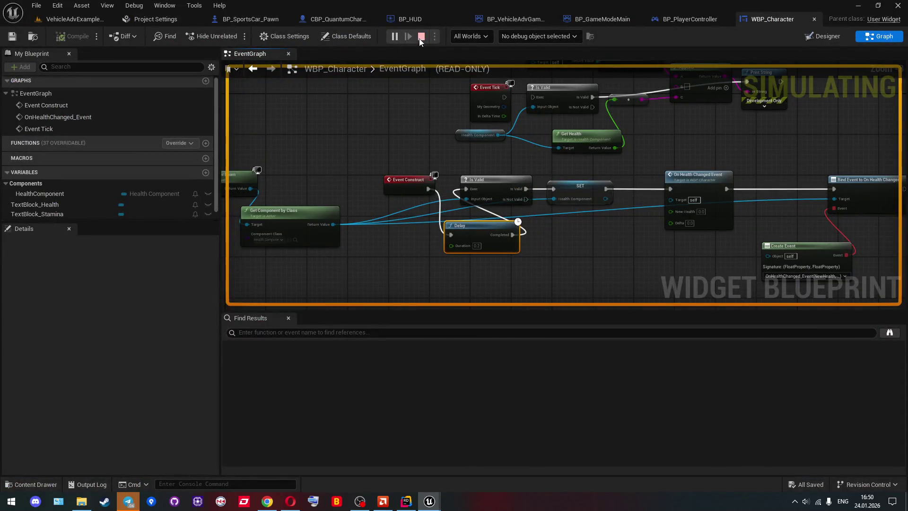
{"action": "left_click", "coordinate": [416, 40]}
{"action": "left_click", "coordinate": [80, 25]}
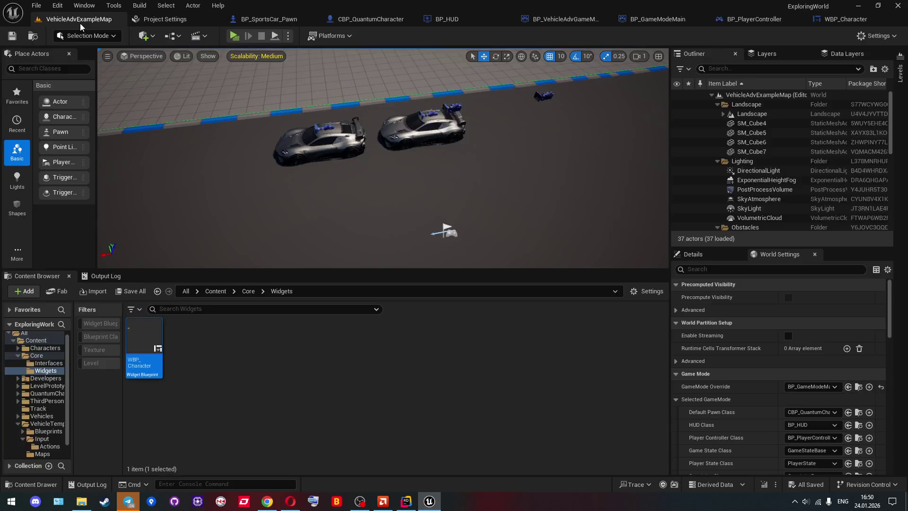
{"action": "left_click", "coordinate": [232, 39]}
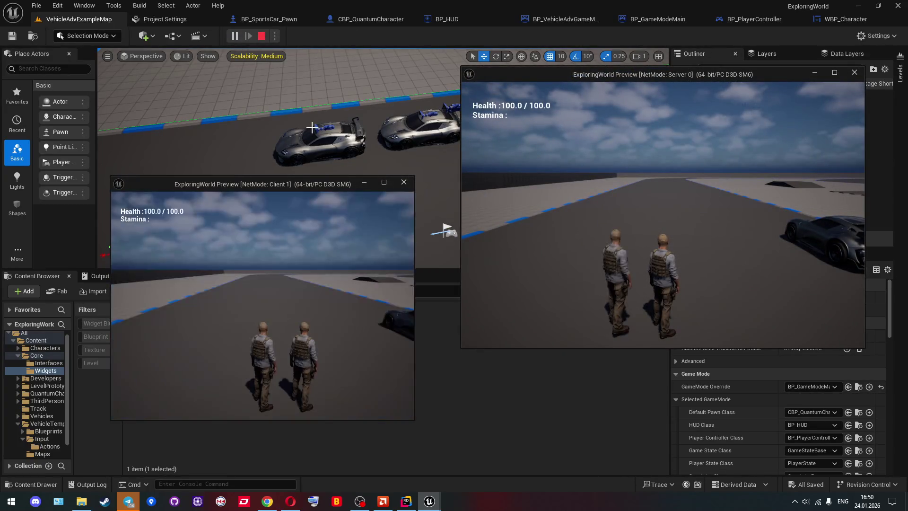
{"action": "left_click", "coordinate": [591, 160]}
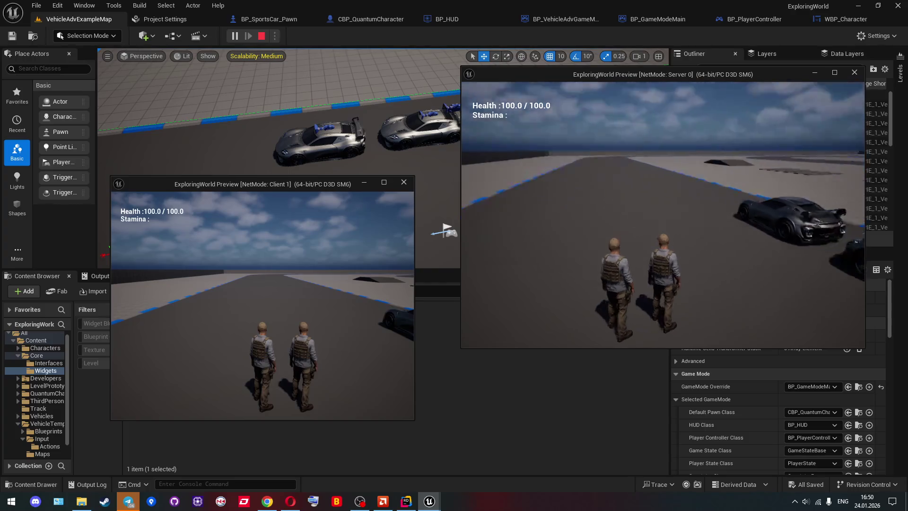
{"action": "key", "text": "w"}
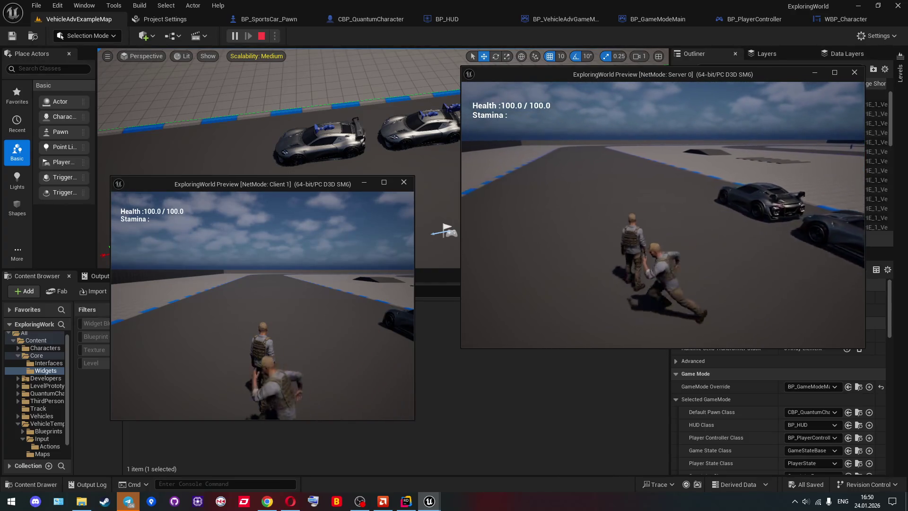
{"action": "key", "text": "shift"}
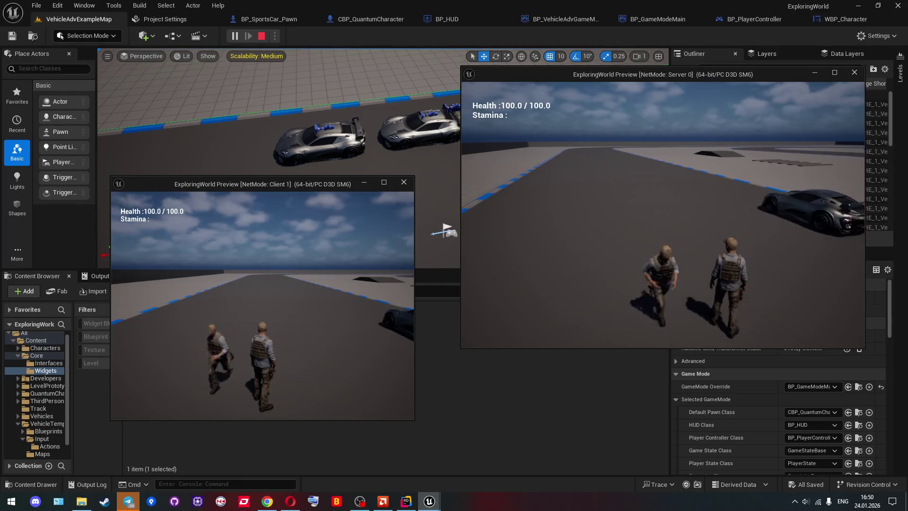
{"action": "key", "text": "c"}
{"action": "key", "text": "c"}
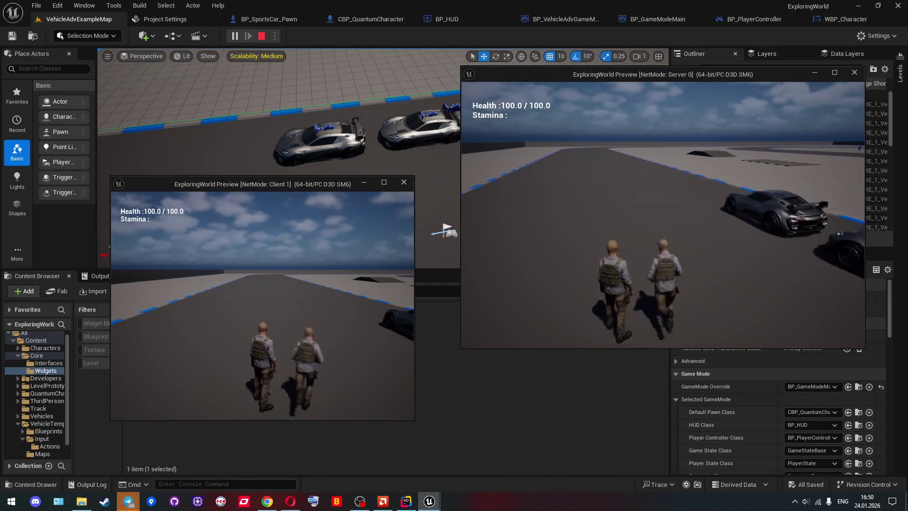
{"action": "key", "text": "w"}
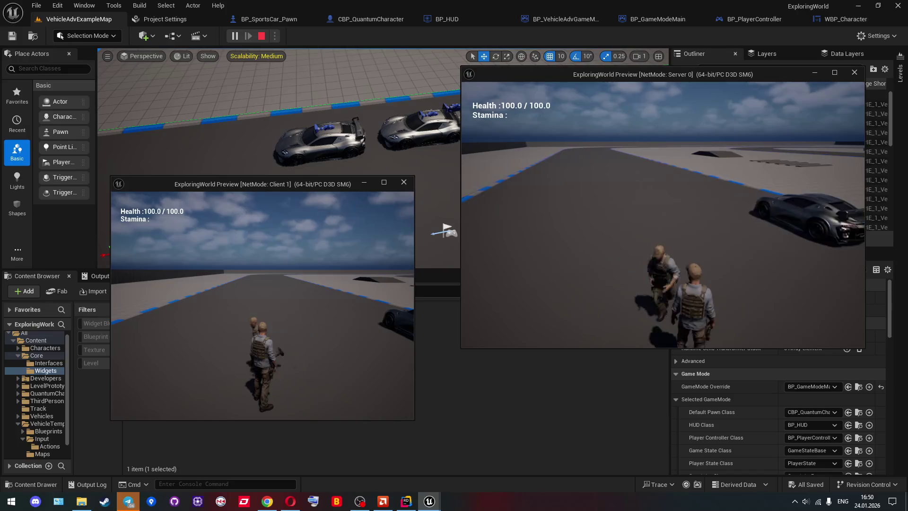
{"action": "key", "text": "Escape"}
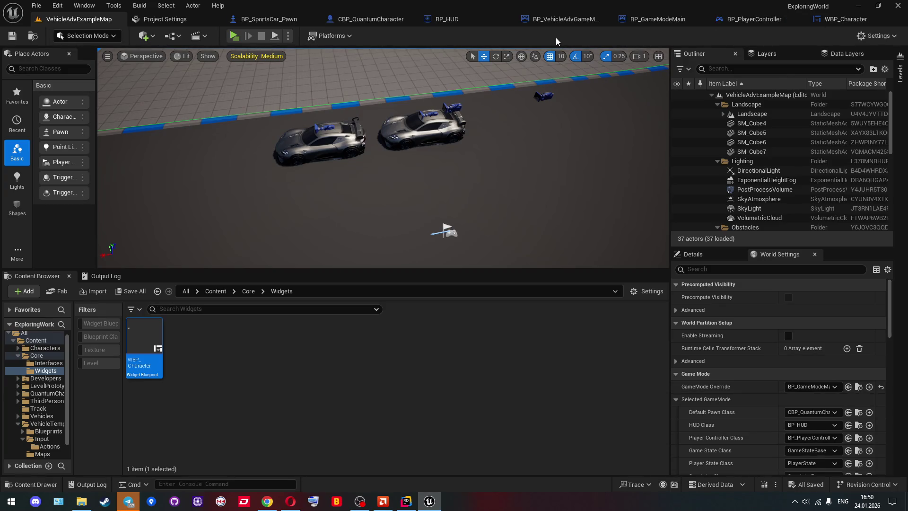
Open and close BP_HUD, pan WBP_Character's OnHealthChanged_Event and SetText nodes, then return to VehicleAdvExampleMap
{"action": "left_click", "coordinate": [468, 19]}
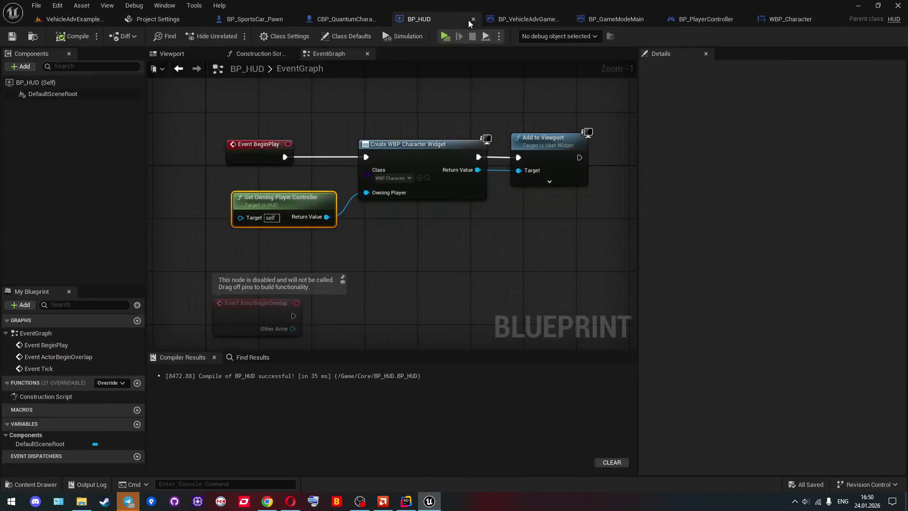
{"action": "left_click", "coordinate": [474, 19]}
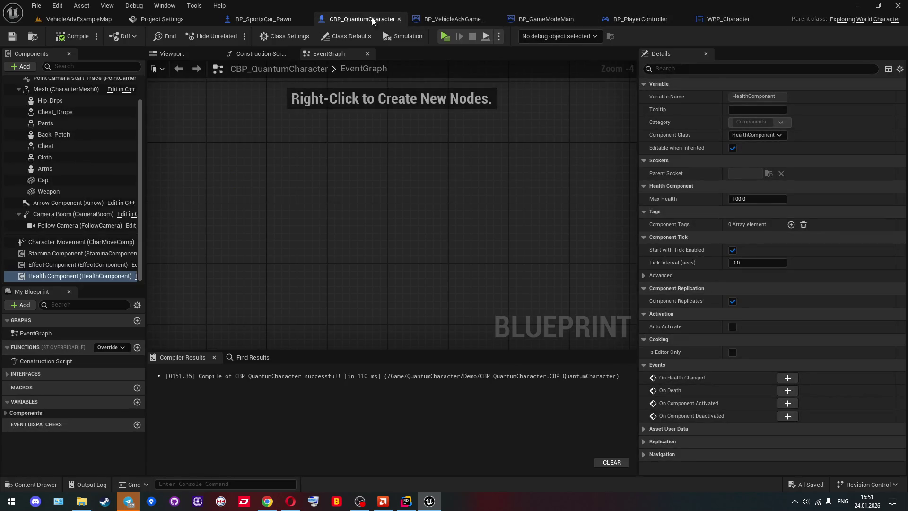
{"action": "left_click", "coordinate": [738, 19]}
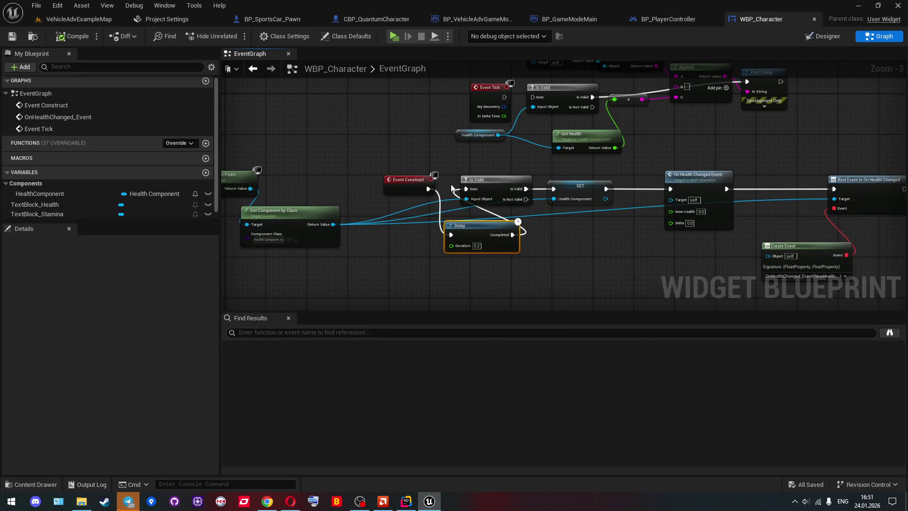
{"action": "mouse_move", "coordinate": [532, 251]}
{"action": "left_mouse_down"}
{"action": "mouse_move", "coordinate": [527, 225]}
{"action": "mouse_move", "coordinate": [561, 228]}
{"action": "mouse_move", "coordinate": [473, 196]}
{"action": "mouse_move", "coordinate": [438, 196]}
{"action": "mouse_move", "coordinate": [453, 208]}
{"action": "left_mouse_up"}
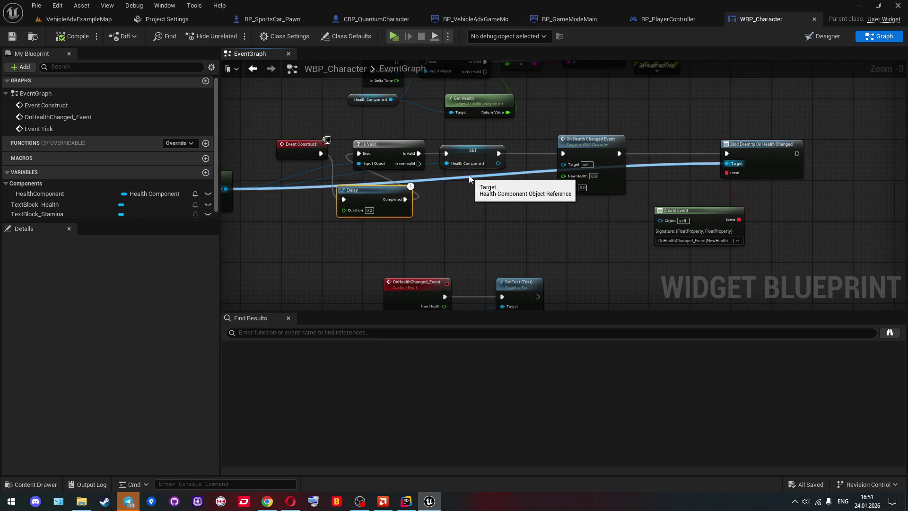
{"action": "left_click_drag", "start_coordinate": [491, 209], "coordinate": [465, 162]}
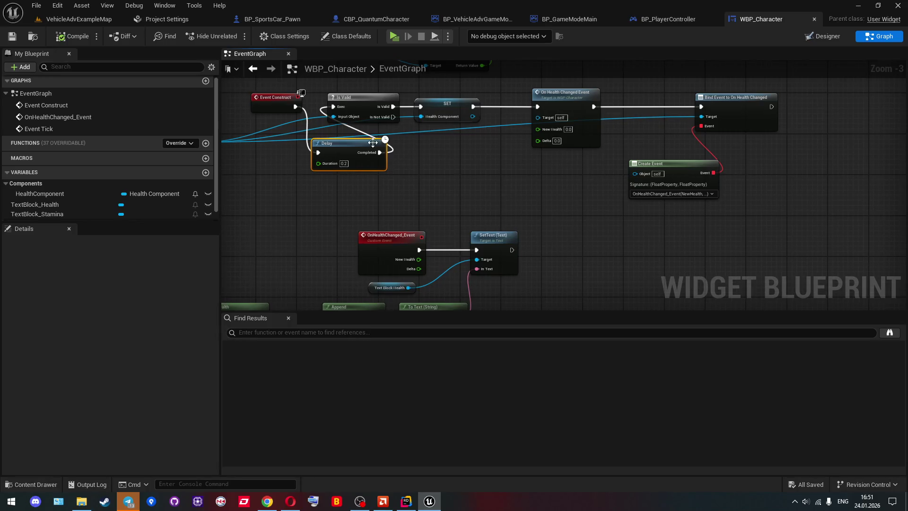
{"action": "left_click", "coordinate": [75, 19]}
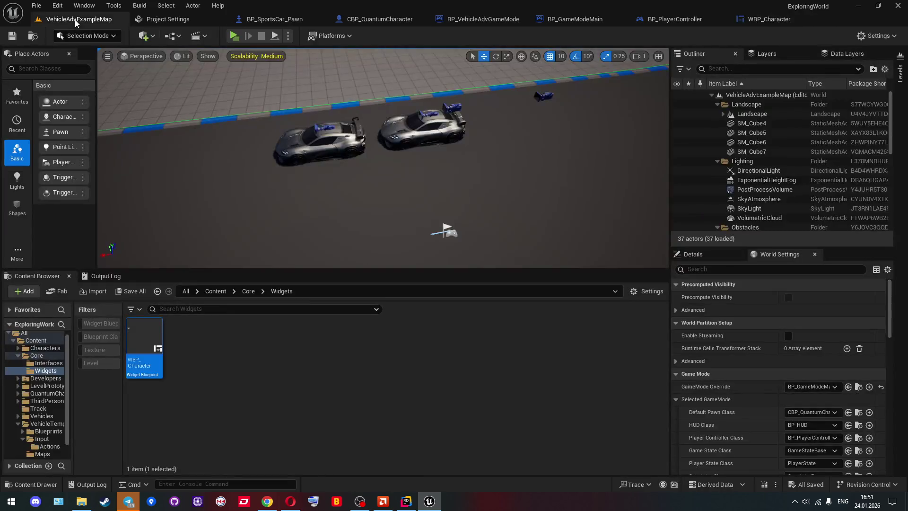
Create a new folder named 'test' inside the Core folder
{"action": "left_click", "coordinate": [245, 292]}
{"action": "right_click", "coordinate": [360, 339]}
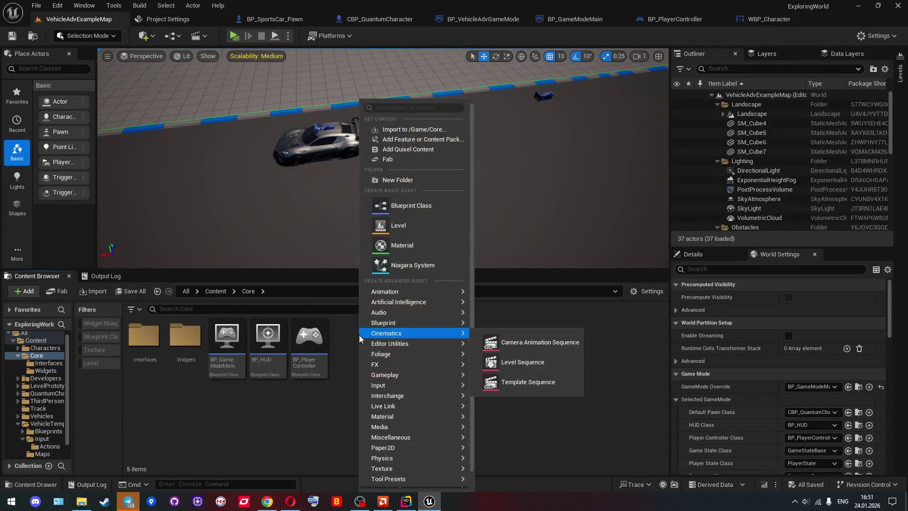
{"action": "left_click", "coordinate": [396, 178]}
{"action": "type", "text": "test"}
{"action": "key", "text": "Return"}
{"action": "key", "text": "Return"}
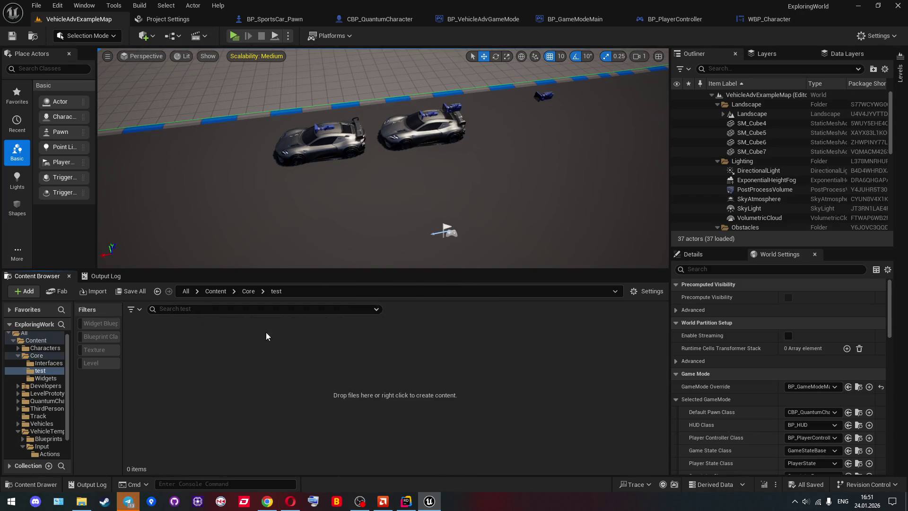
Create an Actor Blueprint named BP_DamageZone in the test folder and open it
{"action": "right_click", "coordinate": [266, 333]}
{"action": "left_click", "coordinate": [264, 213]}
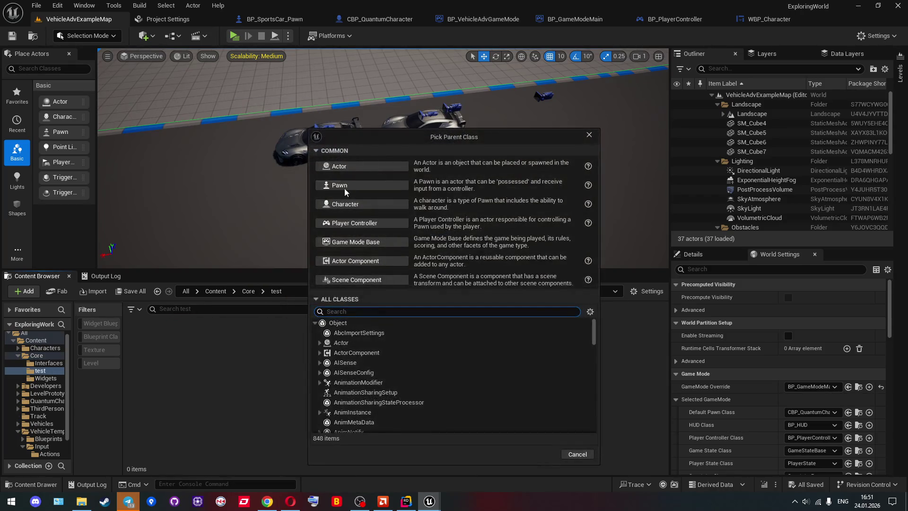
{"action": "left_click", "coordinate": [359, 168]}
{"action": "type", "text": "Damag"}
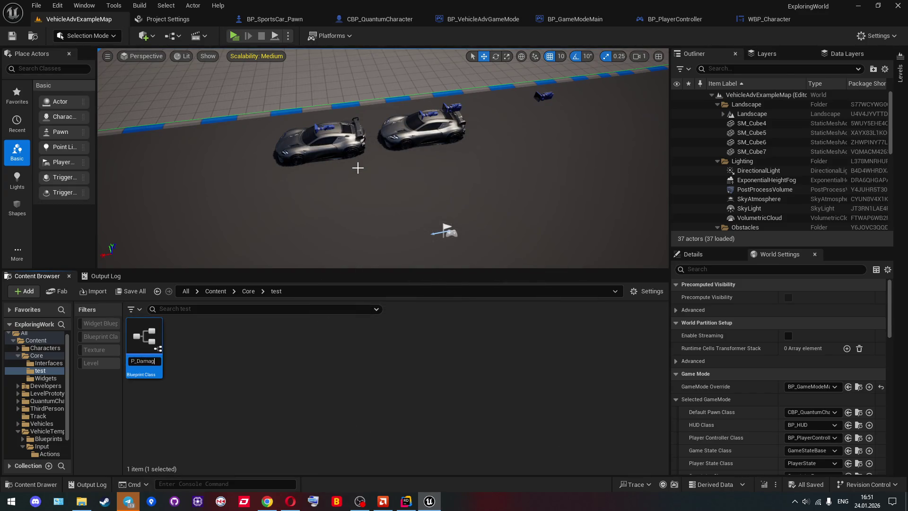
{"action": "key", "text": "Return"}
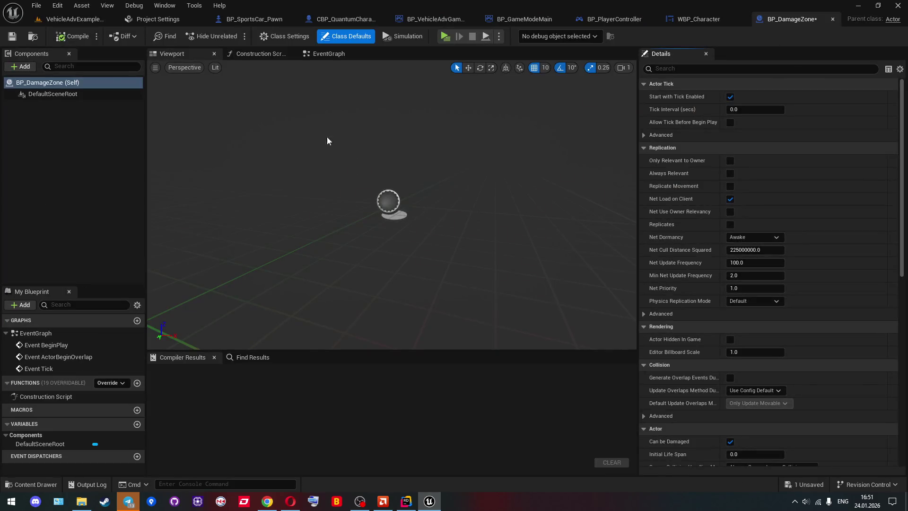
Add a Box Collision component to BP_DamageZone and frame the box in the viewport
{"action": "left_click", "coordinate": [23, 66]}
{"action": "type", "text": "b"}
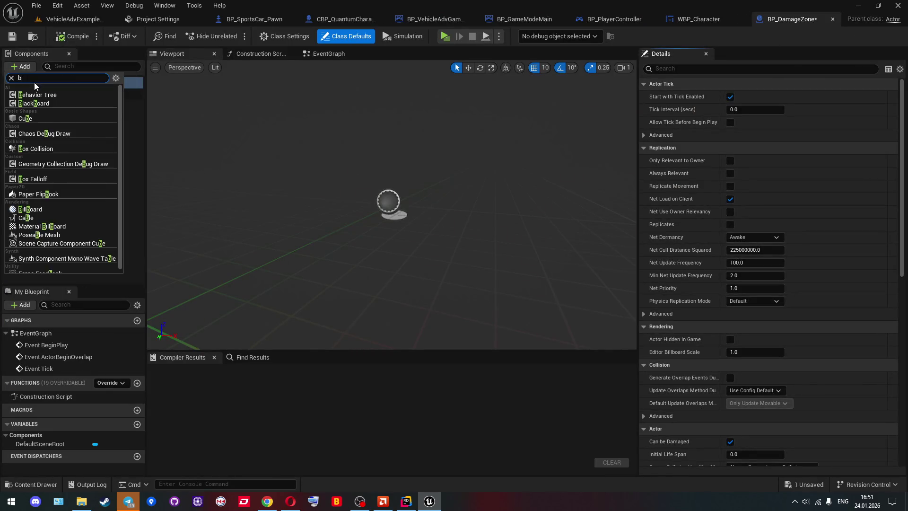
{"action": "type", "text": "ox"}
{"action": "left_click", "coordinate": [34, 94]}
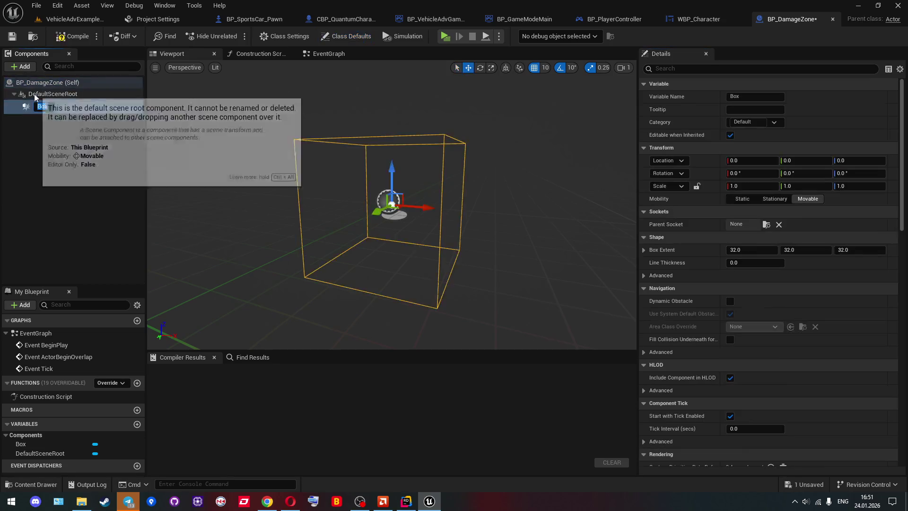
{"action": "left_click", "coordinate": [208, 151]}
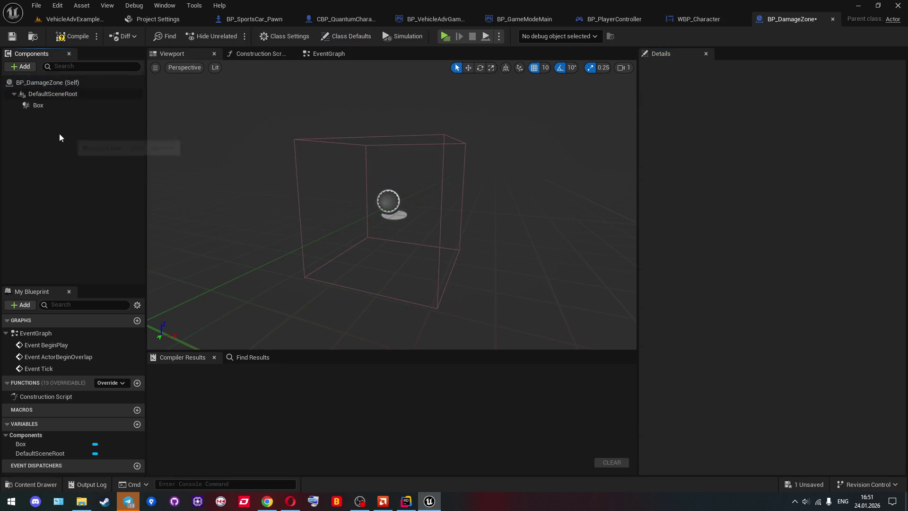
{"action": "left_click_drag", "start_coordinate": [209, 151], "coordinate": [221, 138]}
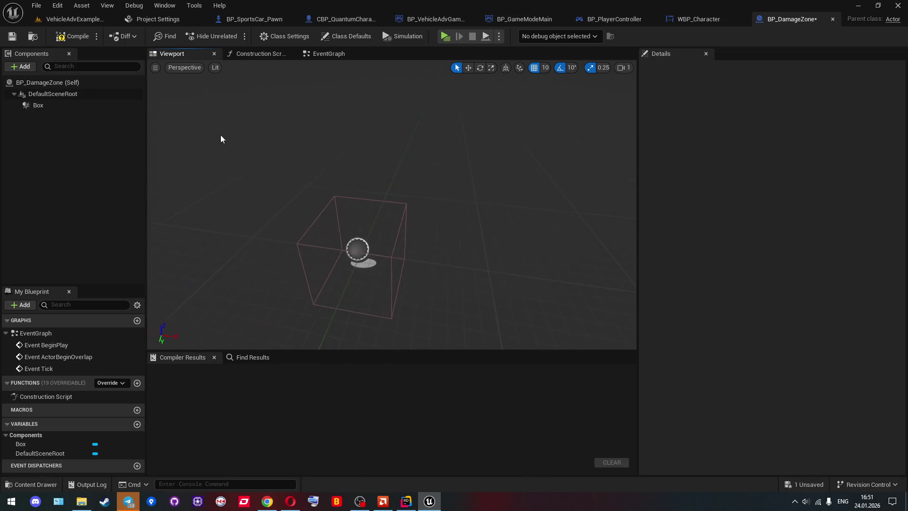
Wire a Draw Box node off the Event Tick execution pin
{"action": "double_click", "coordinate": [56, 369]}
{"action": "mouse_move", "coordinate": [365, 268]}
{"action": "left_mouse_down"}
{"action": "mouse_move", "coordinate": [258, 296]}
{"action": "mouse_move", "coordinate": [247, 311]}
{"action": "left_mouse_up"}
{"action": "scroll", "coordinate": [257, 296], "scroll_direction": "down", "scroll_amount": 1}
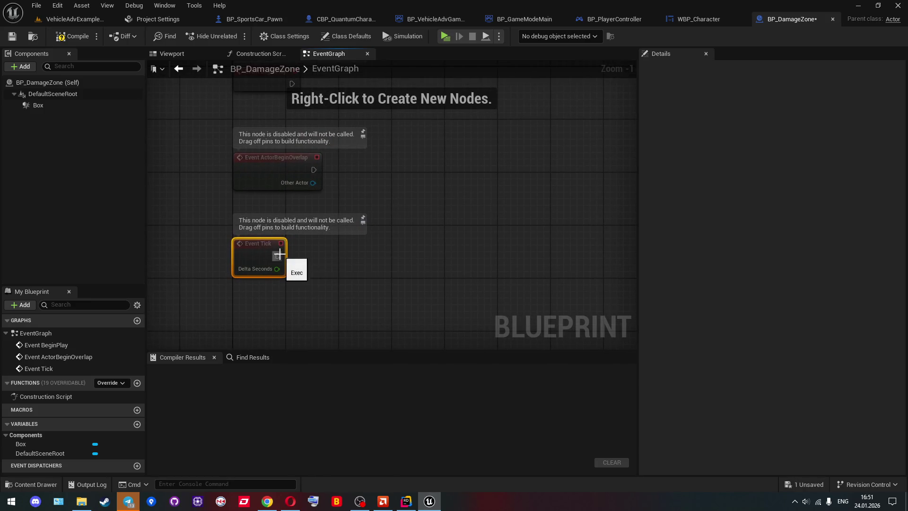
{"action": "mouse_move", "coordinate": [278, 256]}
{"action": "left_mouse_down"}
{"action": "mouse_move", "coordinate": [359, 256]}
{"action": "mouse_move", "coordinate": [384, 219]}
{"action": "mouse_move", "coordinate": [430, 206]}
{"action": "left_mouse_up"}
{"action": "type", "text": "draw"}
{"action": "key", "text": "Return"}
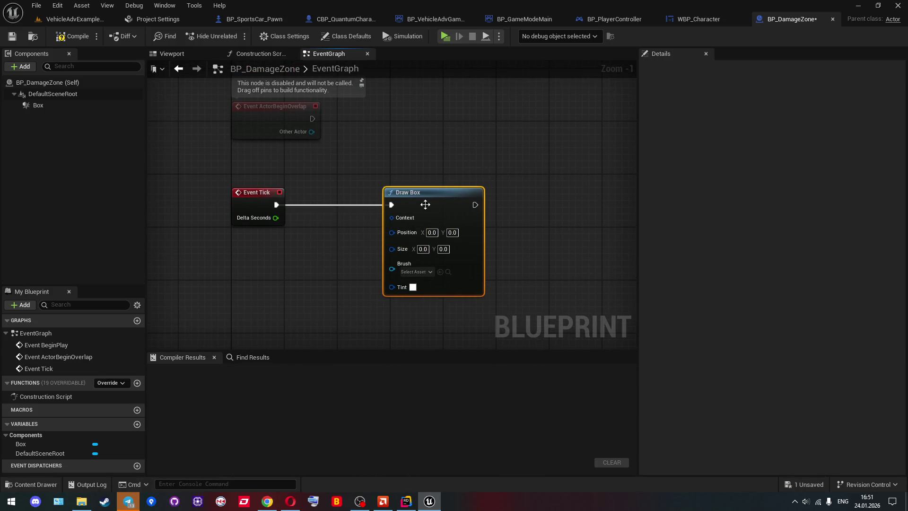
Add a Box reference feeding a Get Box Extent node, then search Draw Debug Box from Event Tick
{"action": "left_click", "coordinate": [43, 103]}
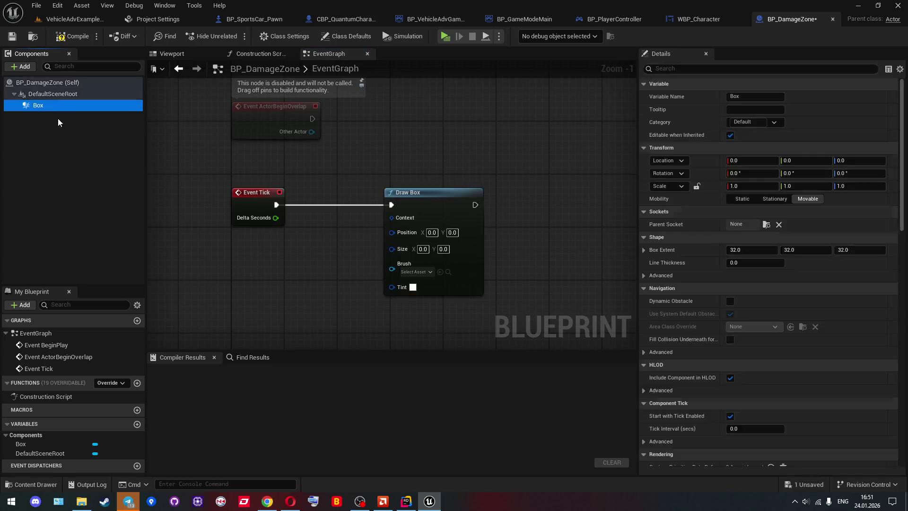
{"action": "left_click_drag", "start_coordinate": [198, 301], "coordinate": [199, 301]}
{"action": "left_click_drag", "start_coordinate": [242, 301], "coordinate": [277, 288]}
{"action": "type", "text": "size"}
{"action": "left_click", "coordinate": [266, 290]}
{"action": "type", "text": "g"}
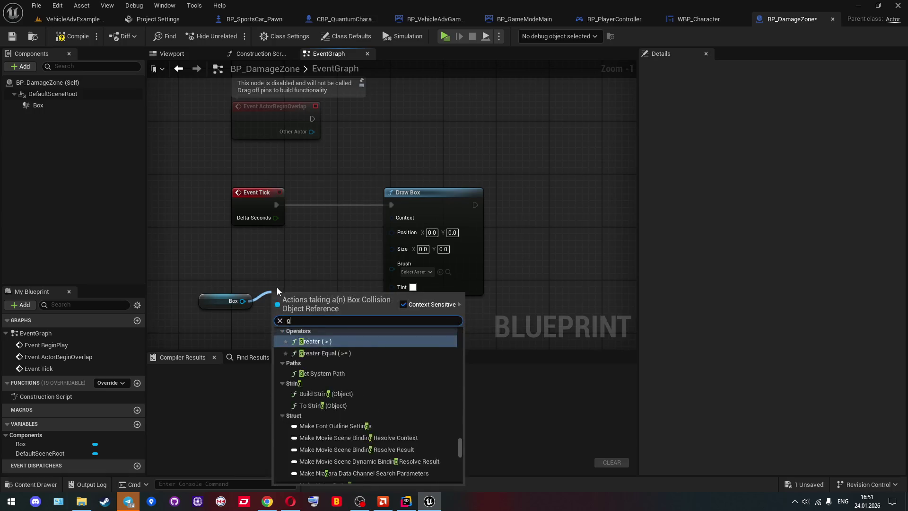
{"action": "type", "text": "et ext"}
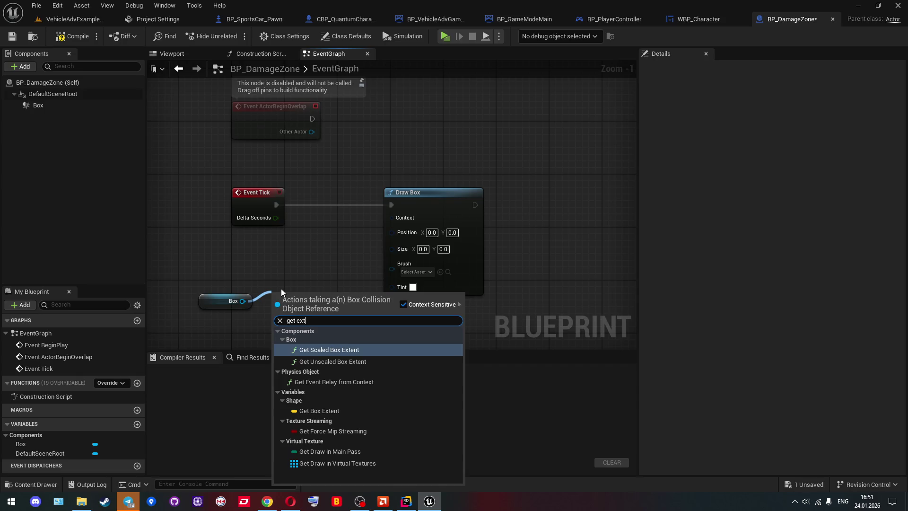
{"action": "left_click", "coordinate": [318, 411]}
{"action": "left_click_drag", "start_coordinate": [321, 295], "coordinate": [327, 299]}
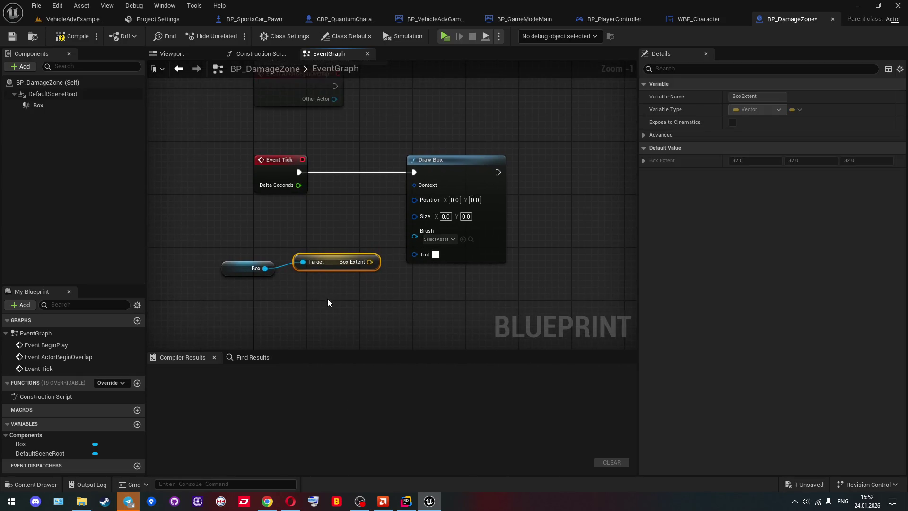
{"action": "left_click_drag", "start_coordinate": [332, 267], "coordinate": [286, 241]}
{"action": "left_click", "coordinate": [325, 264]}
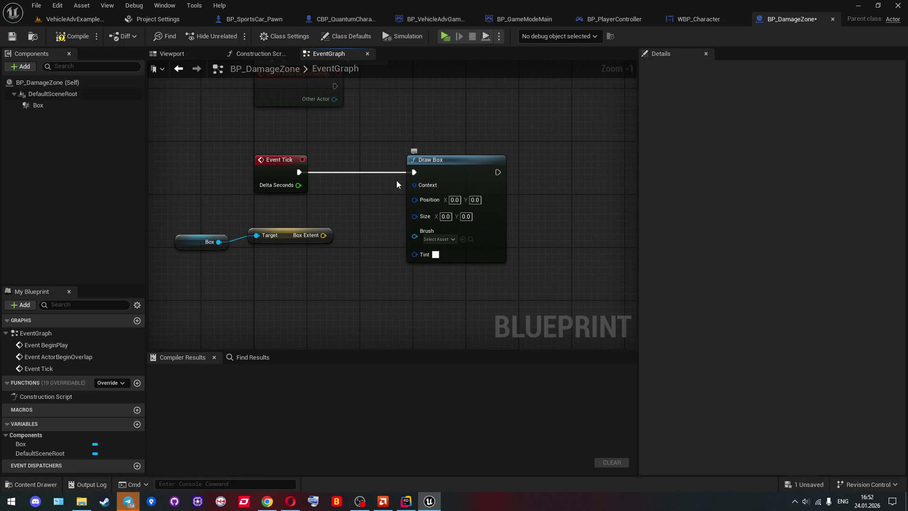
{"action": "mouse_move", "coordinate": [255, 208]}
{"action": "left_mouse_down"}
{"action": "mouse_move", "coordinate": [315, 192]}
{"action": "mouse_move", "coordinate": [412, 146]}
{"action": "left_mouse_up"}
{"action": "type", "text": "draw de"}
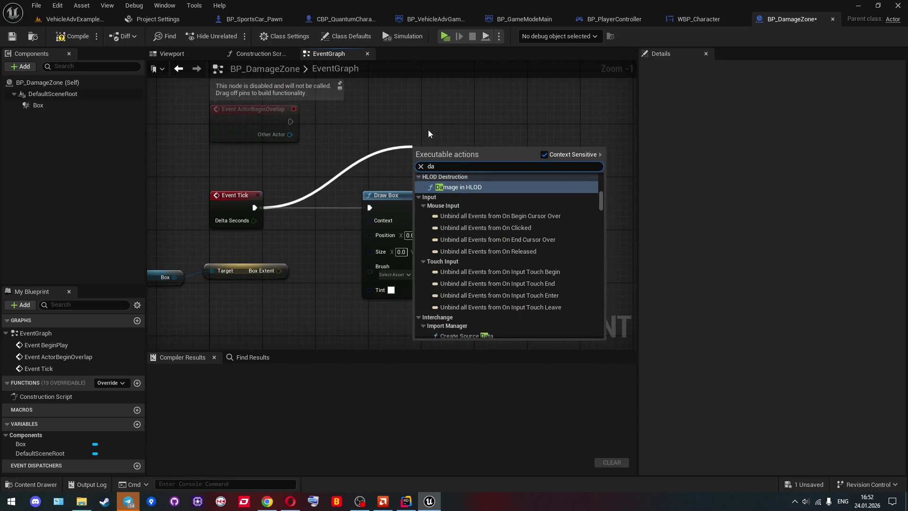
{"action": "type", "text": "bug box"}
Replace Draw Box with Draw Debug Box, wire in Box Extent, and set line colour red
{"action": "key", "text": "Return"}
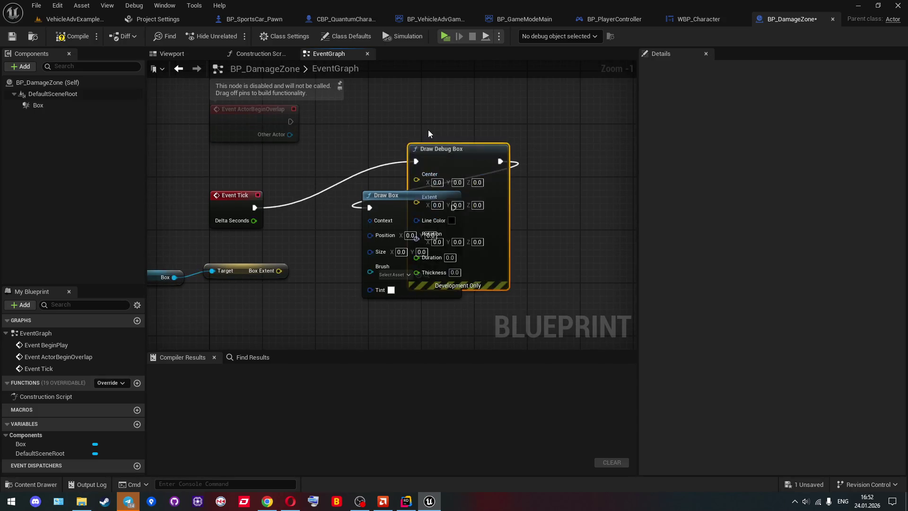
{"action": "left_click", "coordinate": [398, 197]}
{"action": "key", "text": "Delete"}
{"action": "mouse_move", "coordinate": [462, 160]}
{"action": "left_mouse_down"}
{"action": "mouse_move", "coordinate": [395, 187]}
{"action": "mouse_move", "coordinate": [407, 191]}
{"action": "left_mouse_up"}
{"action": "left_click_drag", "start_coordinate": [357, 250], "coordinate": [434, 214]}
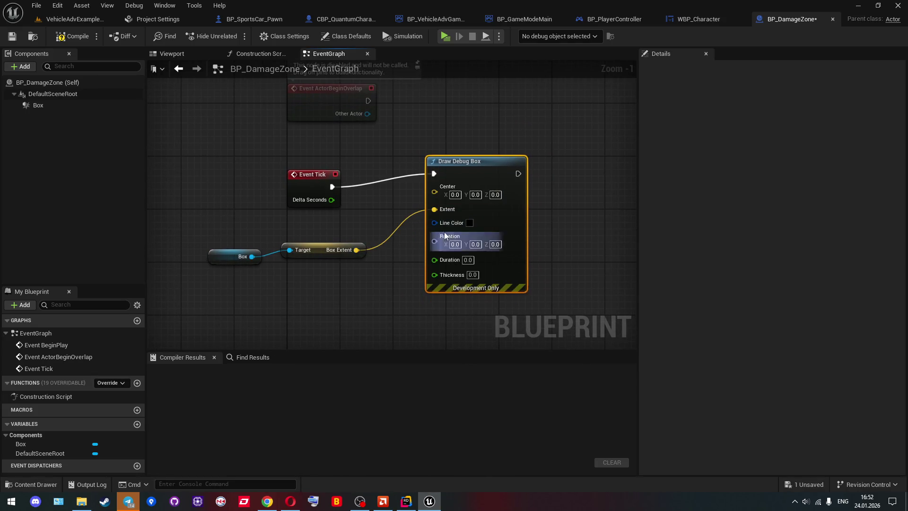
{"action": "left_click", "coordinate": [470, 223]}
{"action": "left_click", "coordinate": [589, 262]}
{"action": "left_click", "coordinate": [606, 262]}
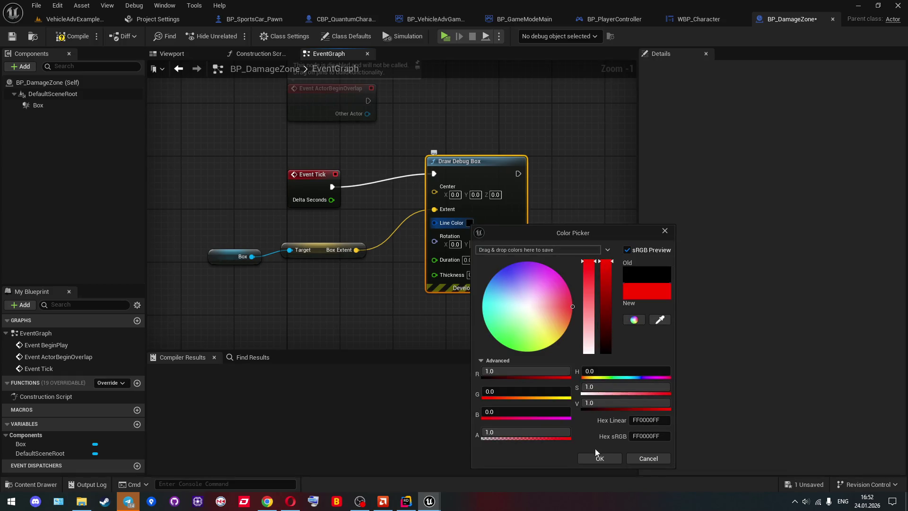
{"action": "left_click", "coordinate": [600, 459]}
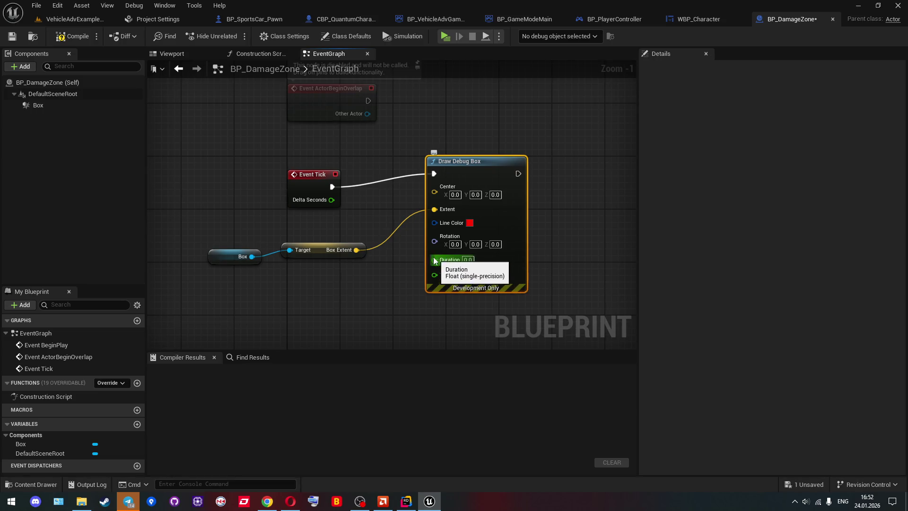
Feed Delta Seconds through a Multiply node into Duration and set Thickness to 2
{"action": "left_click_drag", "start_coordinate": [332, 200], "coordinate": [355, 293]}
{"action": "type", "text": "*"}
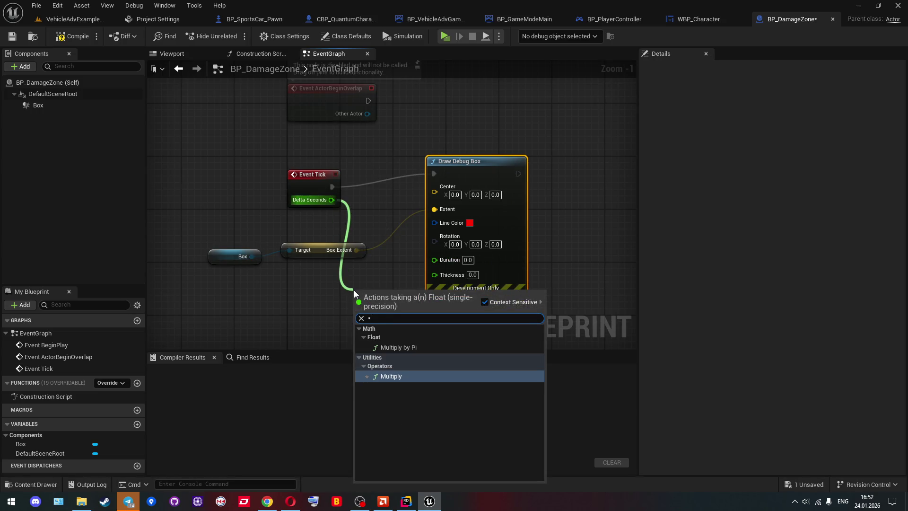
{"action": "key", "text": "Return"}
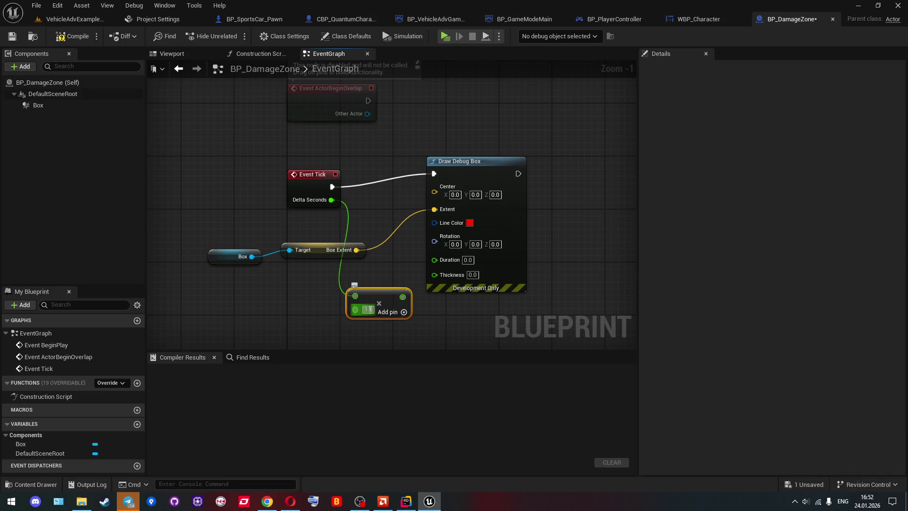
{"action": "left_click_drag", "start_coordinate": [402, 298], "coordinate": [449, 260]}
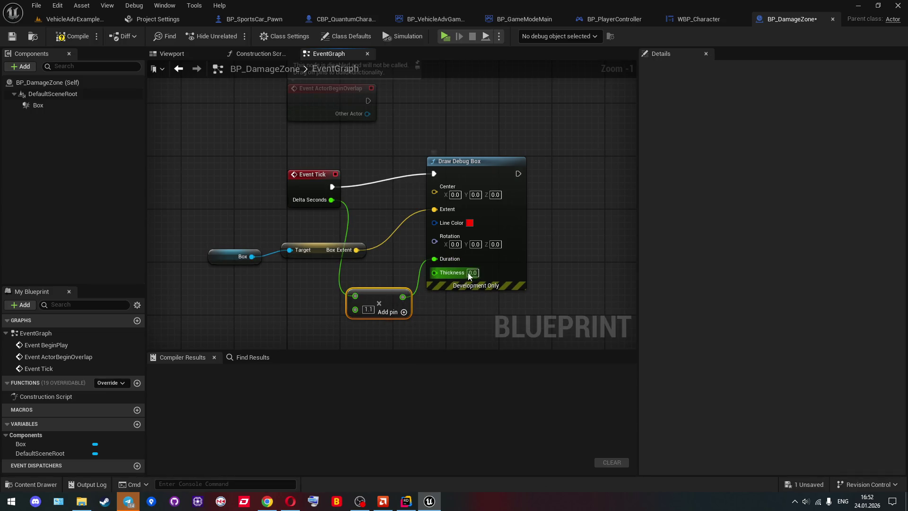
{"action": "type", "text": "2"}
{"action": "left_click", "coordinate": [534, 235]}
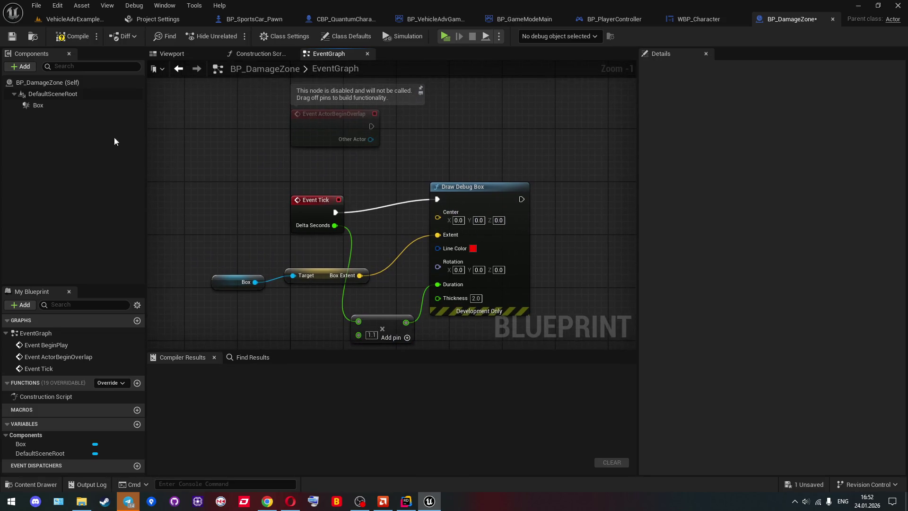
Add a Get World Location node for Box to supply the debug box's center
{"action": "left_click_drag", "start_coordinate": [255, 279], "coordinate": [233, 208]}
{"action": "type", "text": "get l"}
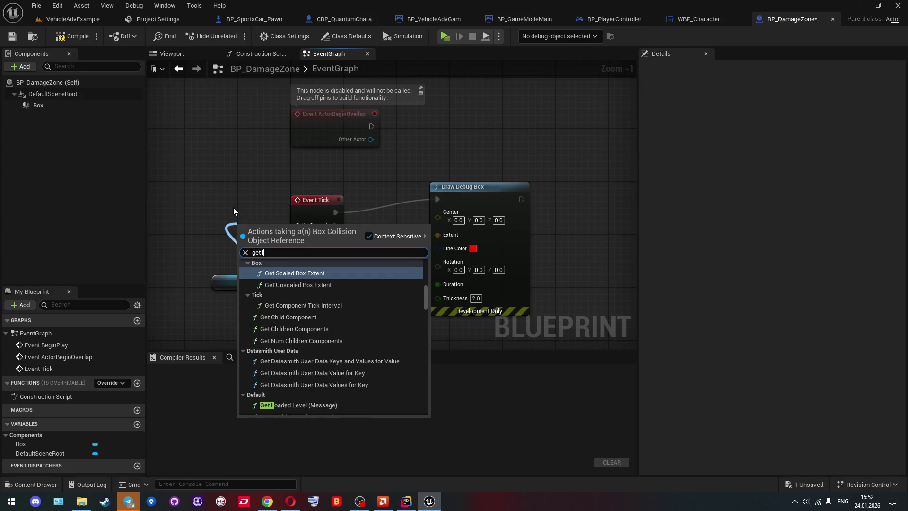
{"action": "type", "text": "ocation"}
{"action": "key", "text": "Down"}
{"action": "key", "text": "Return"}
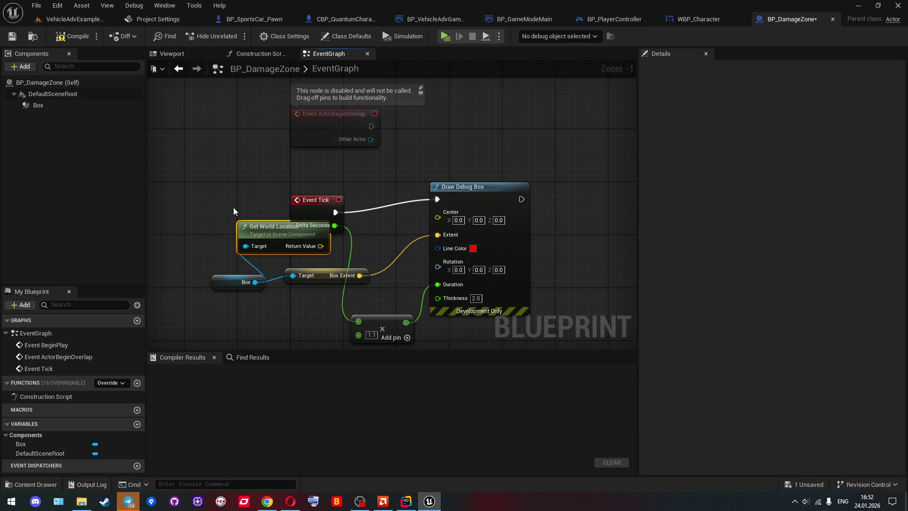
{"action": "mouse_move", "coordinate": [279, 226]}
{"action": "left_mouse_down"}
{"action": "mouse_move", "coordinate": [269, 208]}
{"action": "mouse_move", "coordinate": [353, 153]}
{"action": "mouse_move", "coordinate": [434, 216]}
{"action": "left_mouse_up"}
Compile BP_DamageZone and place an instance in the level
{"action": "left_click", "coordinate": [72, 36]}
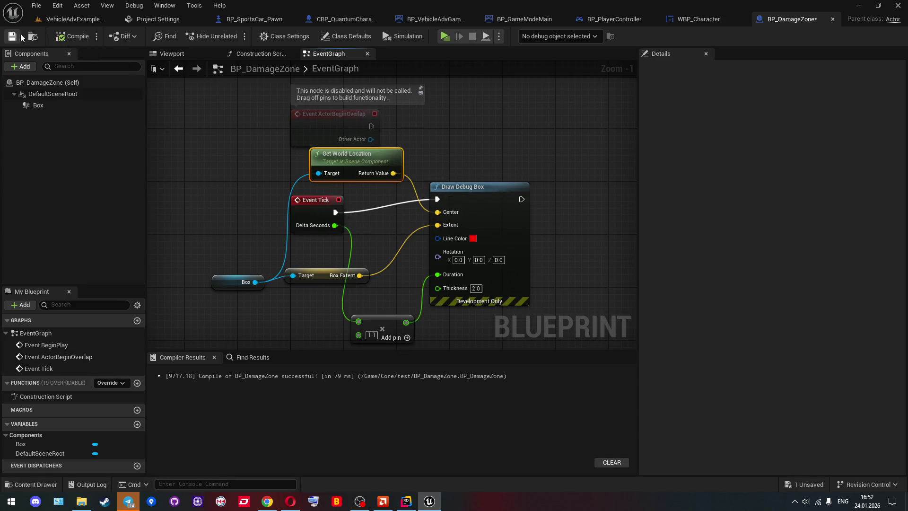
{"action": "left_click", "coordinate": [65, 22]}
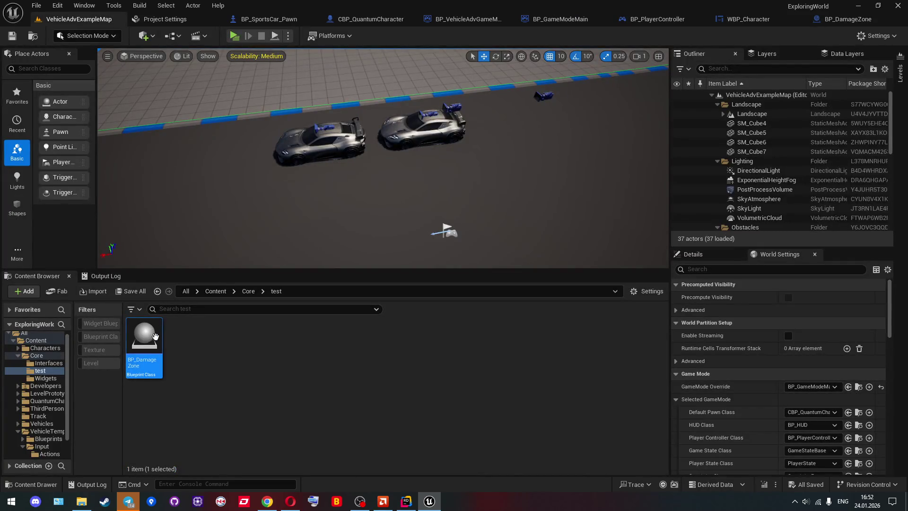
{"action": "left_click_drag", "start_coordinate": [187, 173], "coordinate": [188, 174]}
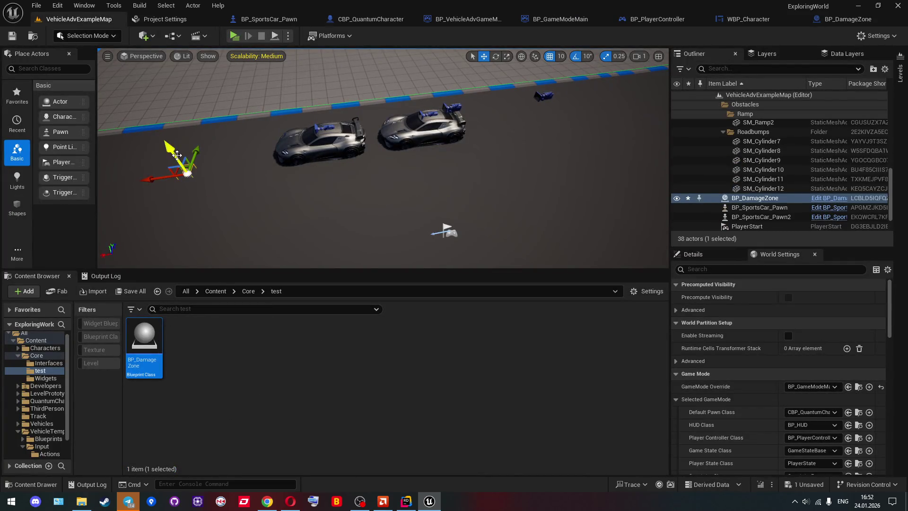
Undo the level placement, reopen BP_DamageZone, and select Box in its Viewport
{"action": "key", "text": "ctrl+z"}
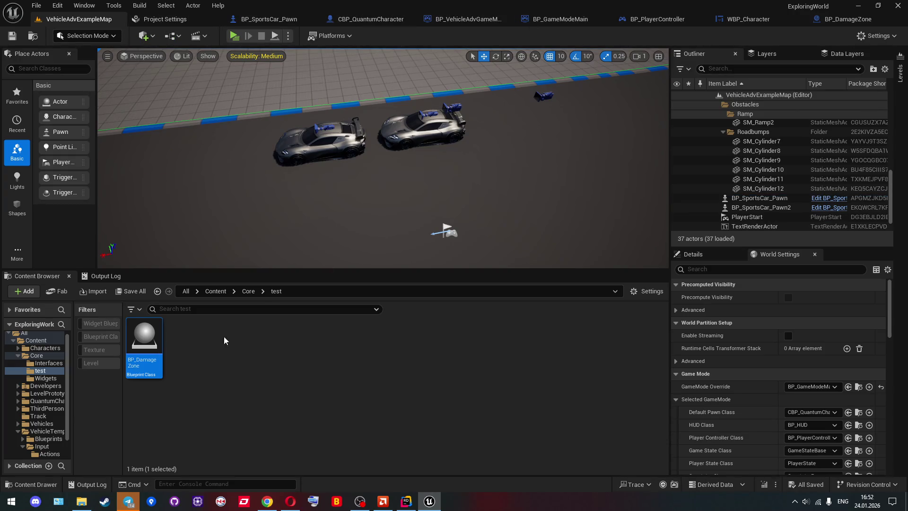
{"action": "double_click", "coordinate": [160, 338]}
{"action": "left_click", "coordinate": [171, 53]}
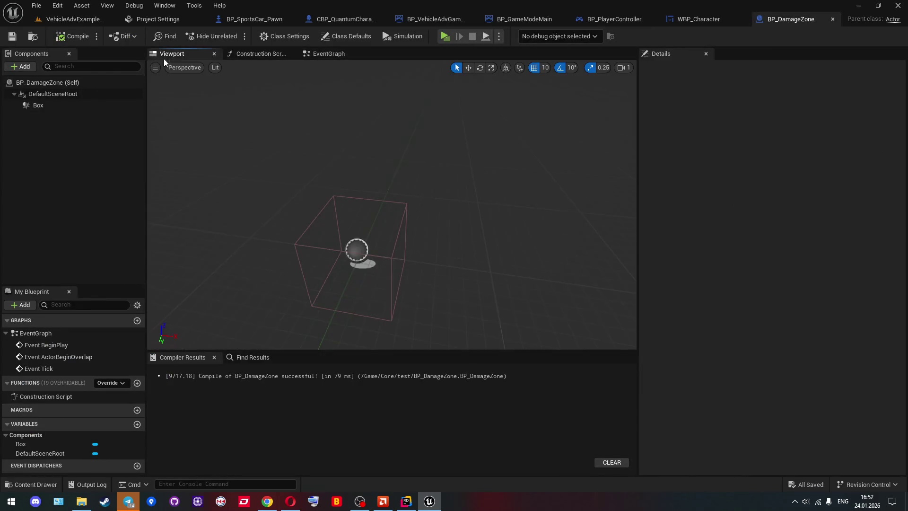
{"action": "left_click", "coordinate": [52, 106]}
{"action": "mouse_move", "coordinate": [393, 208]}
{"action": "left_mouse_down"}
{"action": "mouse_move", "coordinate": [378, 208]}
{"action": "mouse_move", "coordinate": [406, 208]}
{"action": "mouse_move", "coordinate": [390, 213]}
{"action": "left_mouse_up"}
{"action": "mouse_move", "coordinate": [290, 160]}
{"action": "left_mouse_down"}
{"action": "mouse_move", "coordinate": [298, 161]}
{"action": "mouse_move", "coordinate": [291, 160]}
{"action": "left_mouse_up"}
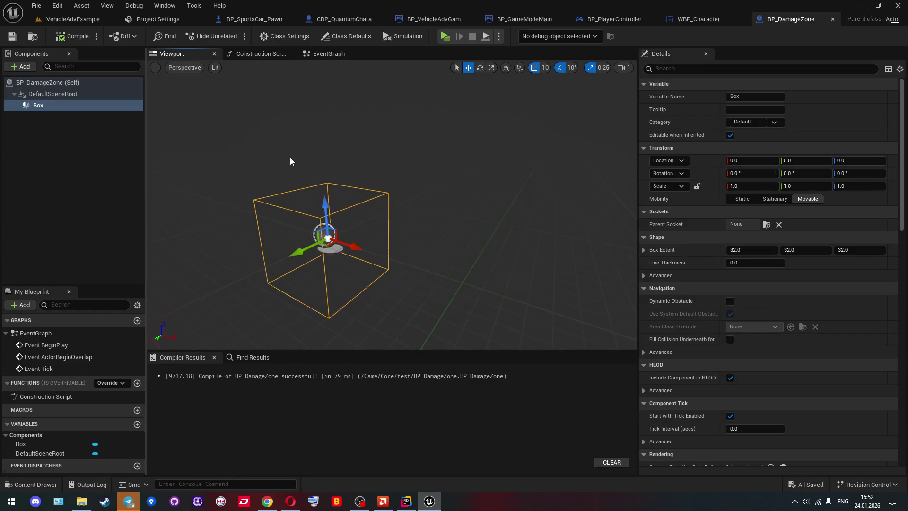
Add a Set Relative Location node for Box in the Construction Script
{"action": "double_click", "coordinate": [67, 397]}
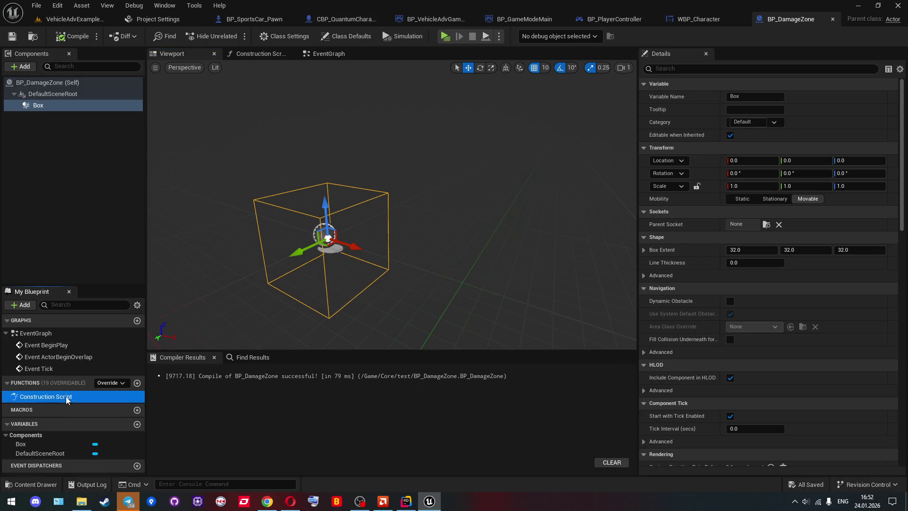
{"action": "mouse_move", "coordinate": [42, 106]}
{"action": "left_mouse_down"}
{"action": "mouse_move", "coordinate": [333, 266]}
{"action": "mouse_move", "coordinate": [413, 271]}
{"action": "mouse_move", "coordinate": [458, 247]}
{"action": "left_mouse_up"}
{"action": "type", "text": "set location"}
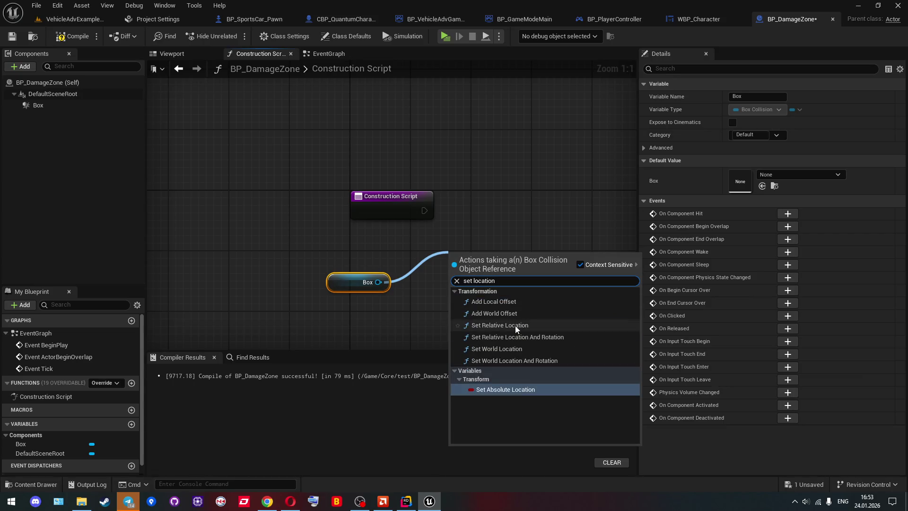
{"action": "left_click", "coordinate": [516, 325]}
{"action": "mouse_move", "coordinate": [411, 236]}
{"action": "left_mouse_down"}
{"action": "mouse_move", "coordinate": [423, 219]}
{"action": "mouse_move", "coordinate": [462, 206]}
{"action": "left_mouse_up"}
Add a Get Box Extent node and wire the Construction Script into Set Relative Location
{"action": "mouse_move", "coordinate": [332, 214]}
{"action": "left_mouse_down"}
{"action": "mouse_move", "coordinate": [344, 259]}
{"action": "mouse_move", "coordinate": [328, 261]}
{"action": "left_mouse_up"}
{"action": "type", "text": "get exte"}
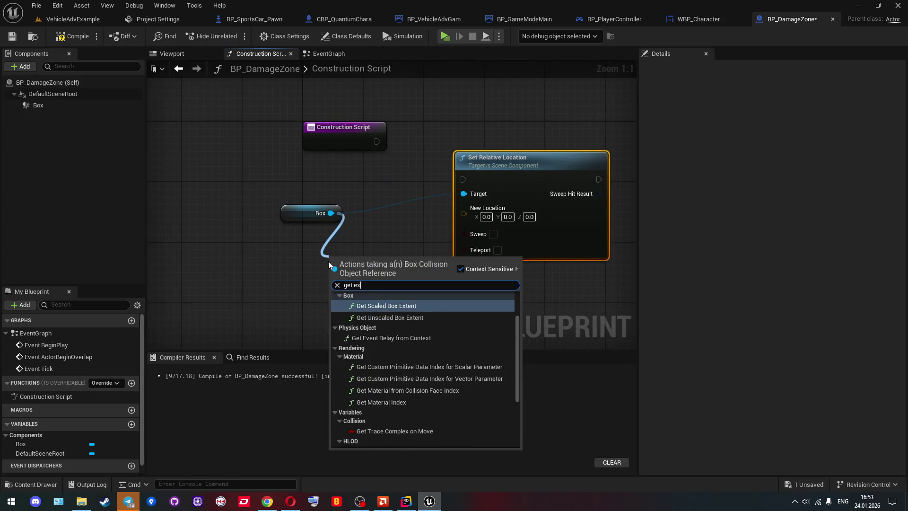
{"action": "left_click", "coordinate": [373, 354]}
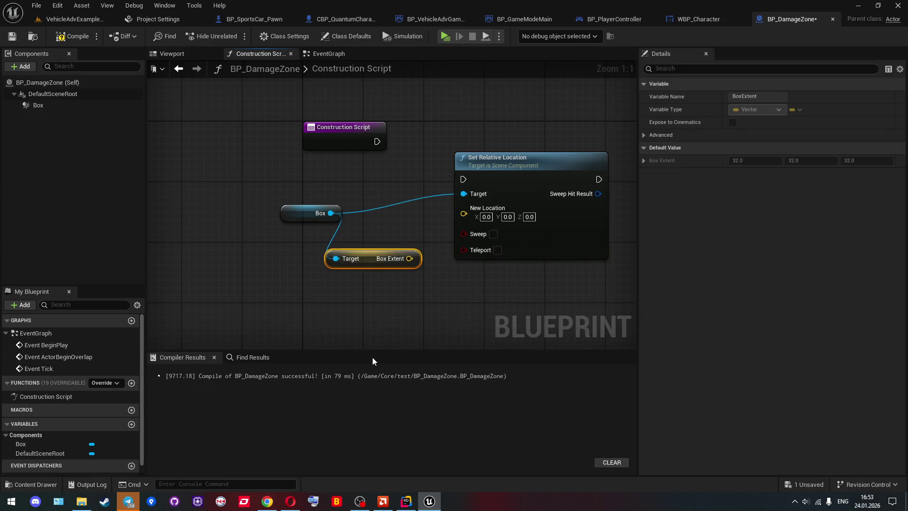
{"action": "scroll", "coordinate": [365, 284], "scroll_direction": "down", "scroll_amount": 6}
{"action": "scroll", "coordinate": [367, 286], "scroll_direction": "up", "scroll_amount": 4}
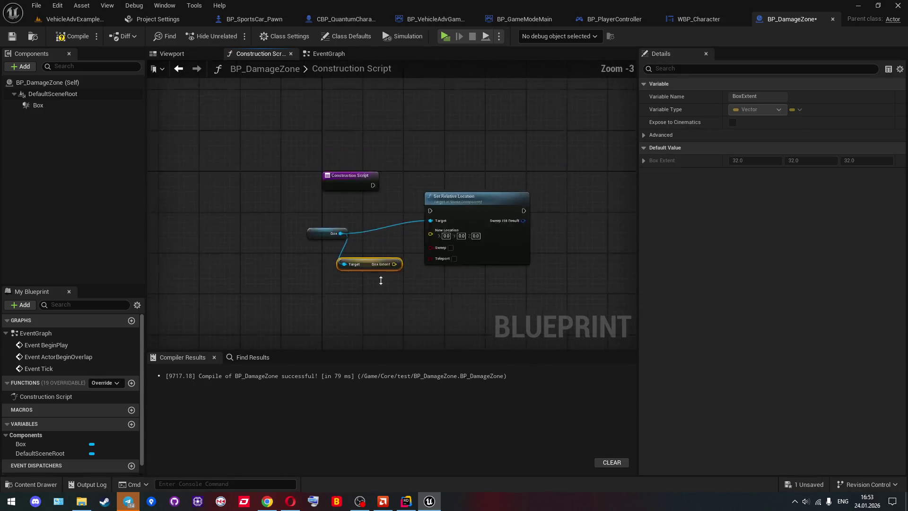
{"action": "mouse_move", "coordinate": [400, 293]}
{"action": "left_mouse_down"}
{"action": "mouse_move", "coordinate": [420, 292]}
{"action": "mouse_move", "coordinate": [400, 248]}
{"action": "left_mouse_up"}
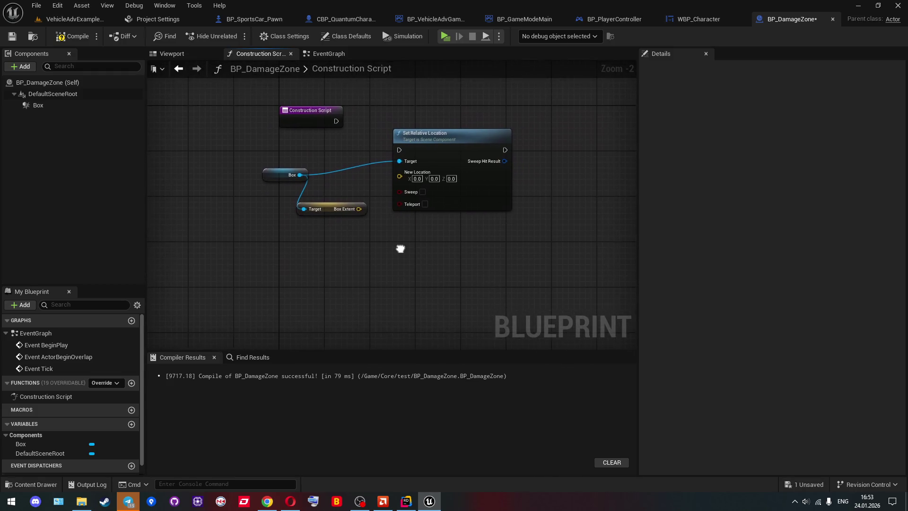
{"action": "mouse_move", "coordinate": [451, 150]}
{"action": "left_mouse_down"}
{"action": "mouse_move", "coordinate": [490, 145]}
{"action": "mouse_move", "coordinate": [333, 121]}
{"action": "left_mouse_up"}
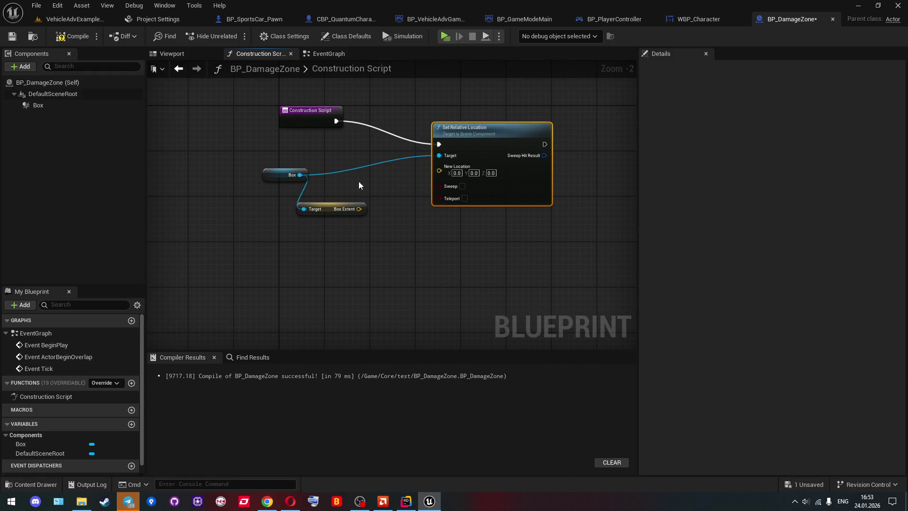
Break the extent vector, feed its Z into Make Vector Net Quantize, and compile
{"action": "left_click_drag", "start_coordinate": [360, 212], "coordinate": [362, 237]}
{"action": "type", "text": "re"}
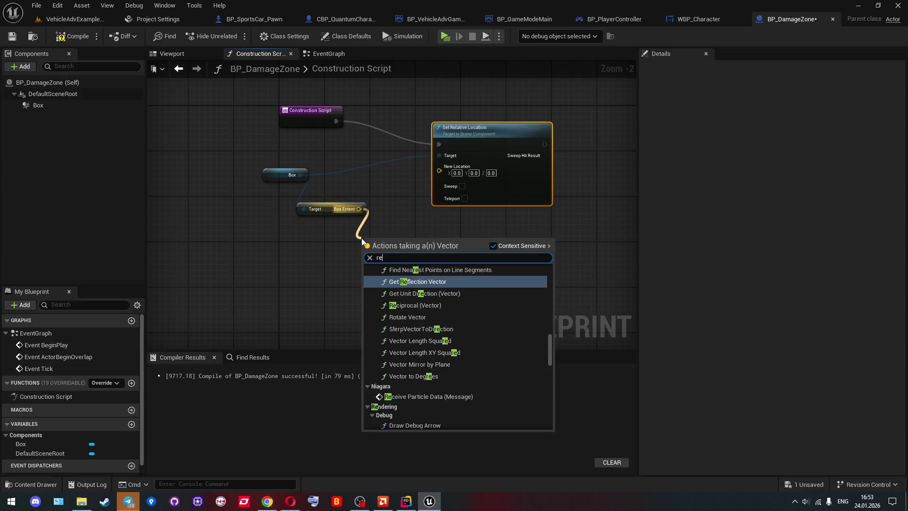
{"action": "type", "text": "ak"}
{"action": "key", "text": "Return"}
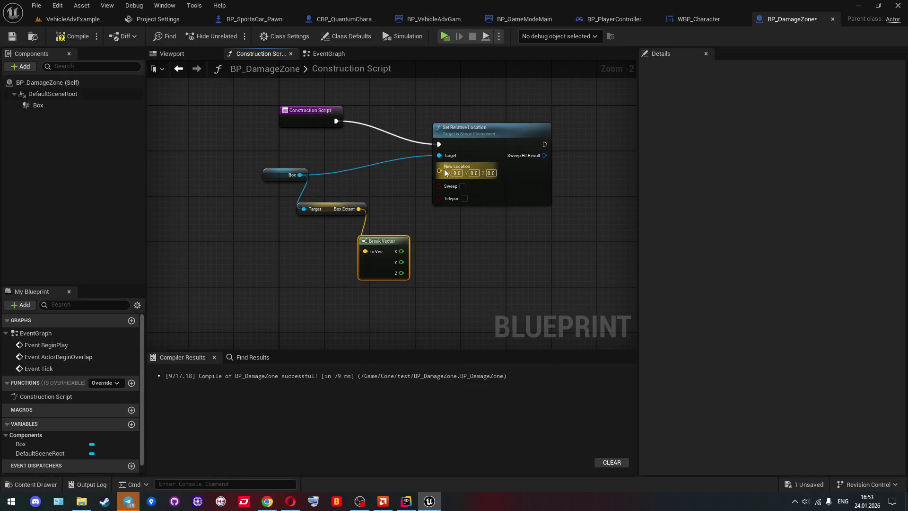
{"action": "left_click_drag", "start_coordinate": [442, 170], "coordinate": [436, 229]}
{"action": "type", "text": "net"}
{"action": "key", "text": "Return"}
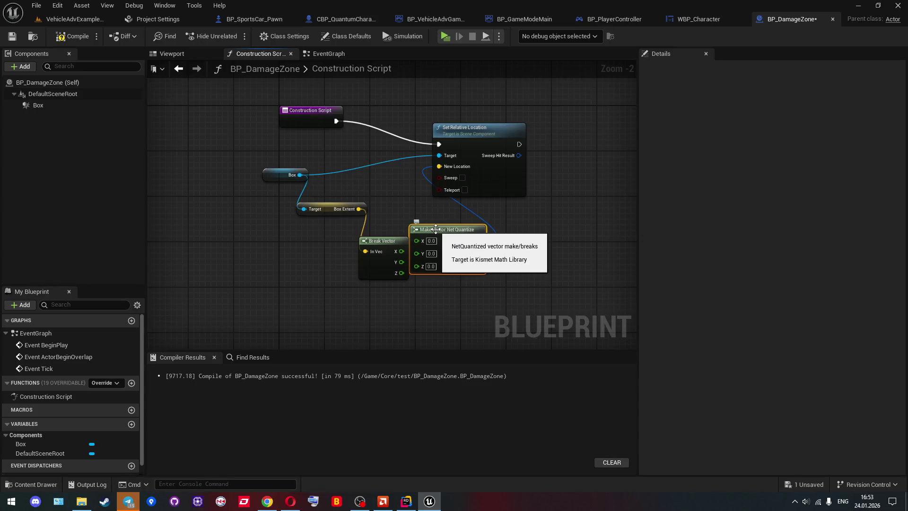
{"action": "left_click_drag", "start_coordinate": [439, 275], "coordinate": [401, 273]}
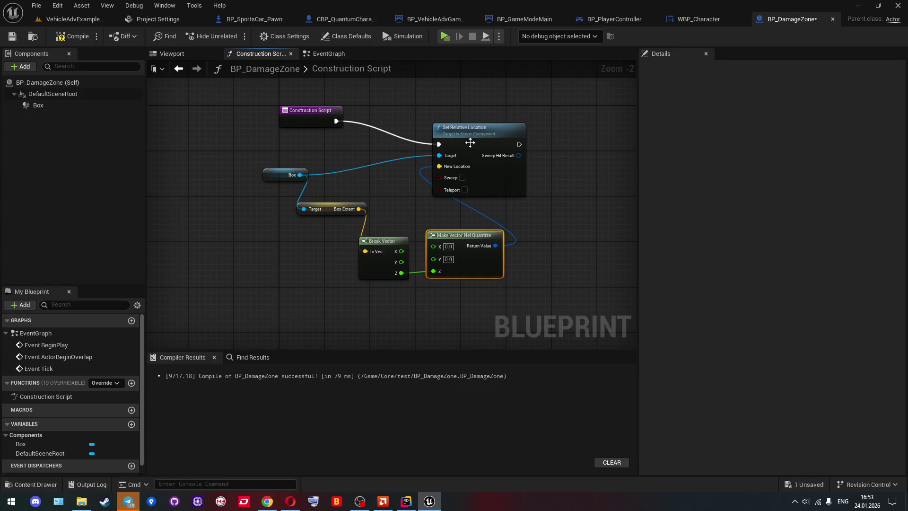
{"action": "left_click_drag", "start_coordinate": [470, 142], "coordinate": [453, 120]}
{"action": "left_click", "coordinate": [53, 36]}
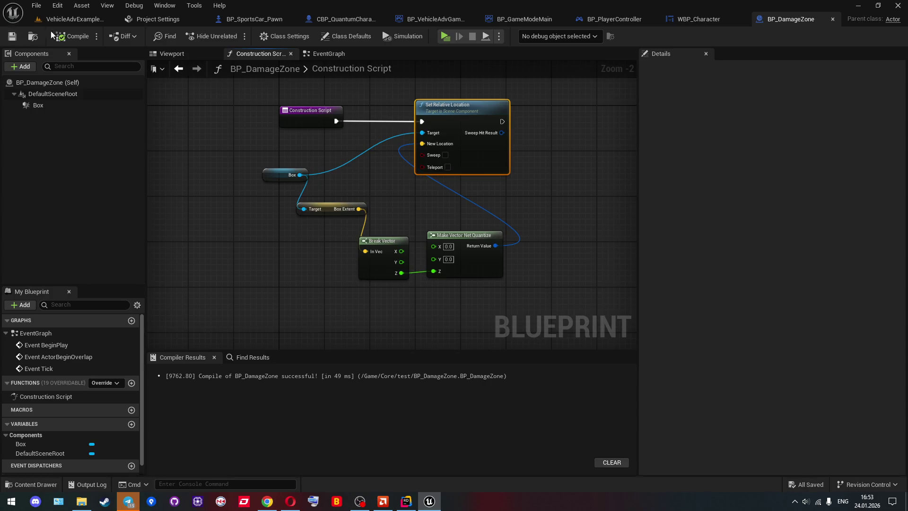
Select the BP_DamageZone actor in the level and frame it beside the parked cars
{"action": "left_click", "coordinate": [71, 19]}
{"action": "left_click", "coordinate": [188, 171]}
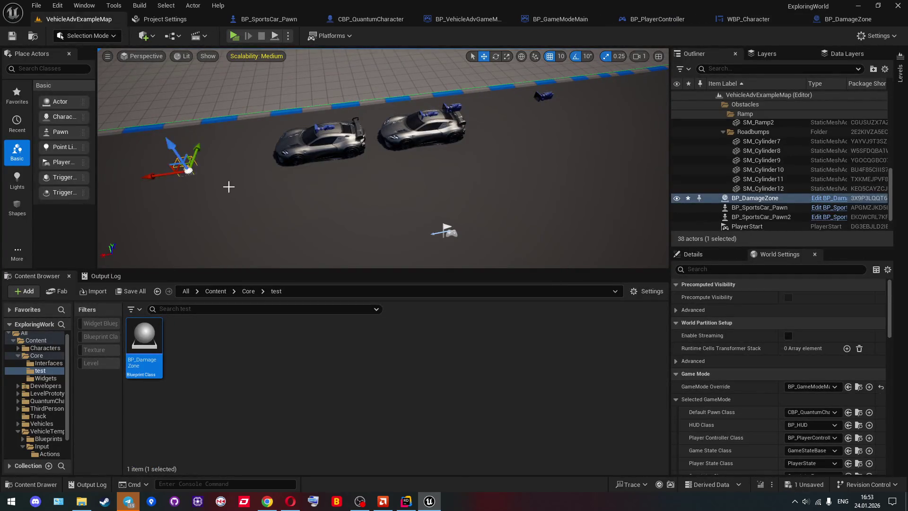
{"action": "mouse_move", "coordinate": [229, 187]}
{"action": "left_mouse_down"}
{"action": "mouse_move", "coordinate": [196, 166]}
{"action": "mouse_move", "coordinate": [196, 142]}
{"action": "mouse_move", "coordinate": [197, 171]}
{"action": "mouse_move", "coordinate": [292, 211]}
{"action": "left_mouse_up"}
{"action": "key", "text": "r"}
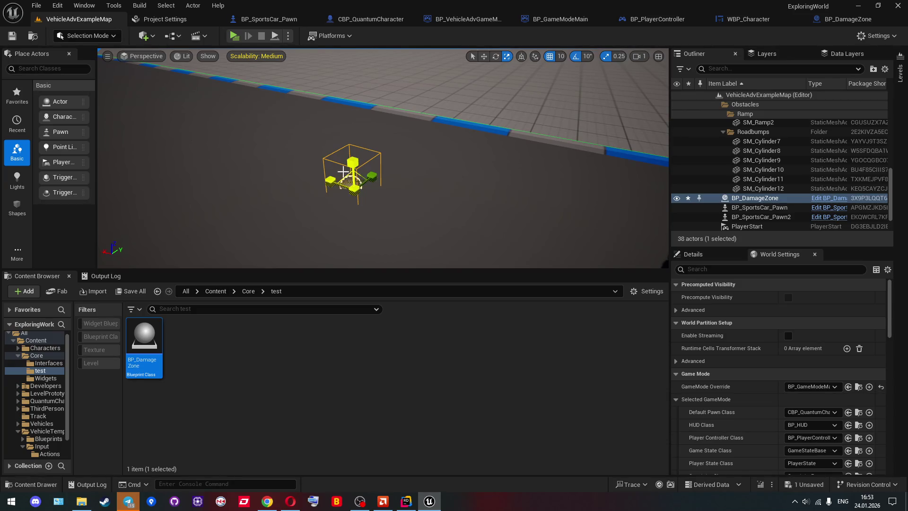
{"action": "mouse_move", "coordinate": [343, 171]}
{"action": "left_mouse_down"}
{"action": "mouse_move", "coordinate": [348, 144]}
{"action": "mouse_move", "coordinate": [426, 128]}
{"action": "mouse_move", "coordinate": [360, 118]}
{"action": "mouse_move", "coordinate": [319, 96]}
{"action": "left_mouse_up"}
{"action": "key", "text": "w"}
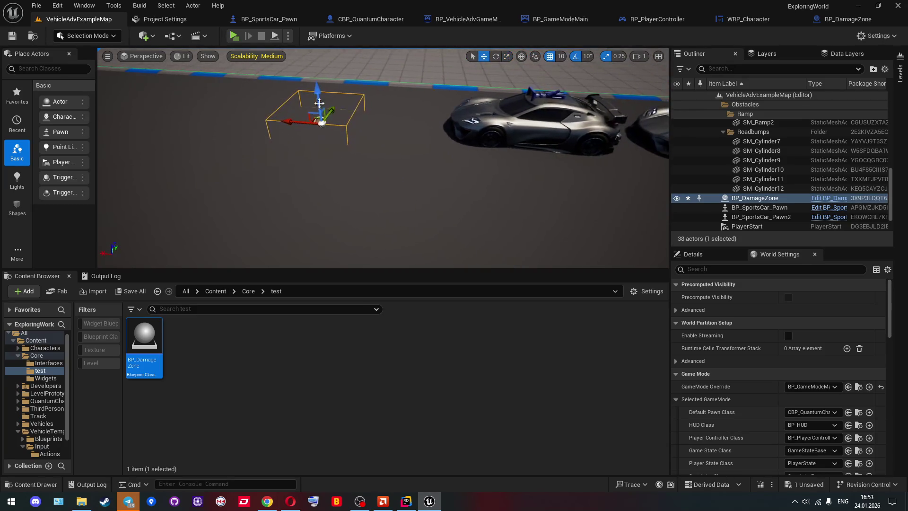
{"action": "left_click", "coordinate": [318, 116]}
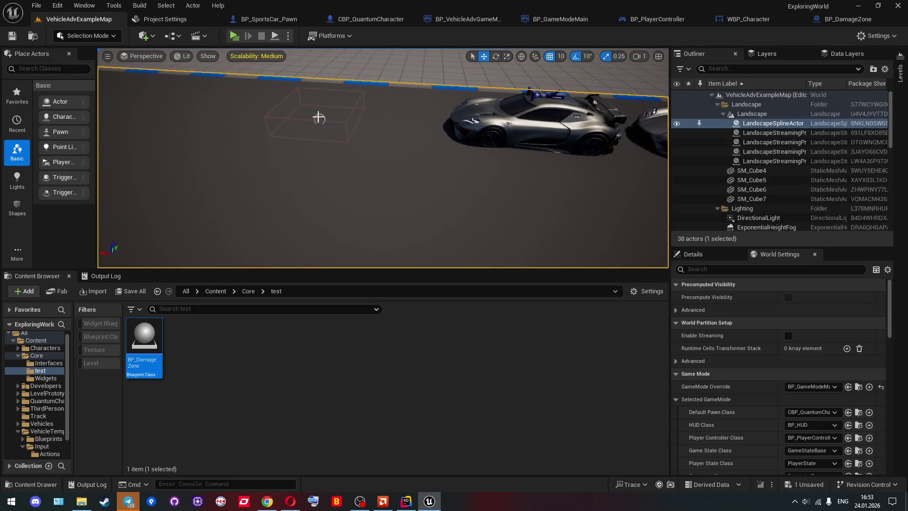
{"action": "left_click", "coordinate": [319, 118]}
{"action": "left_click_drag", "start_coordinate": [391, 157], "coordinate": [398, 179]}
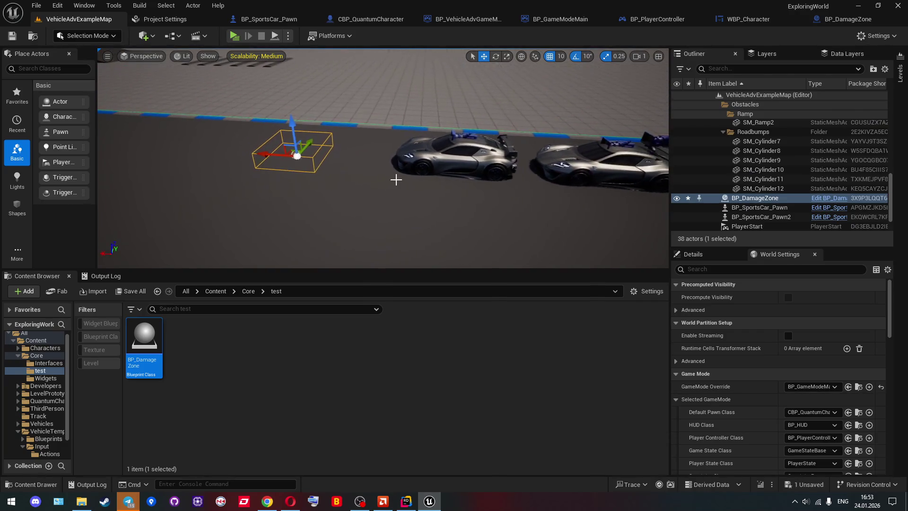
Run a server-client play test, walk the client forward, then stop it
{"action": "left_click", "coordinate": [238, 39]}
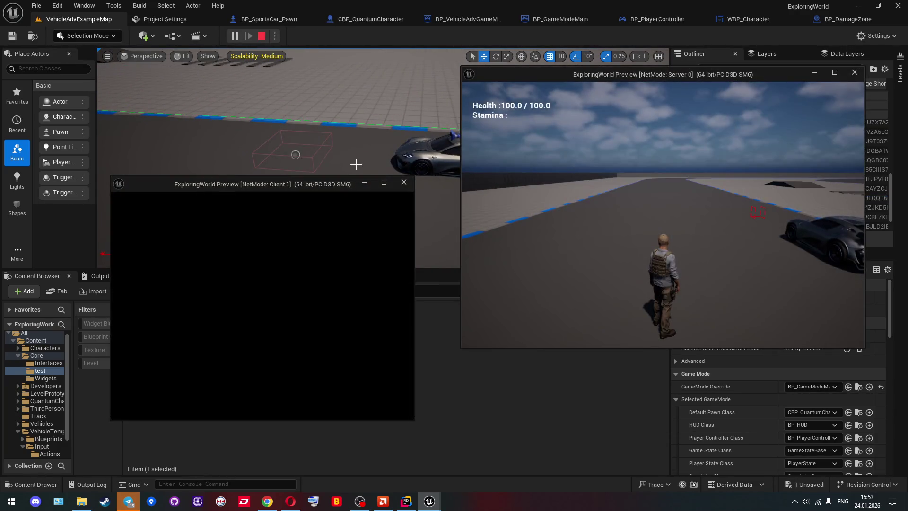
{"action": "left_click", "coordinate": [330, 234]}
{"action": "key", "text": "w"}
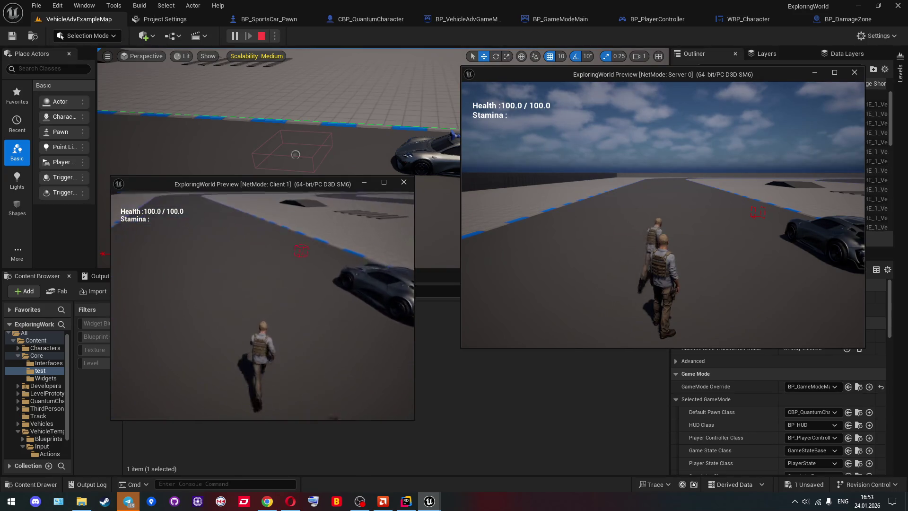
{"action": "key", "text": "Escape"}
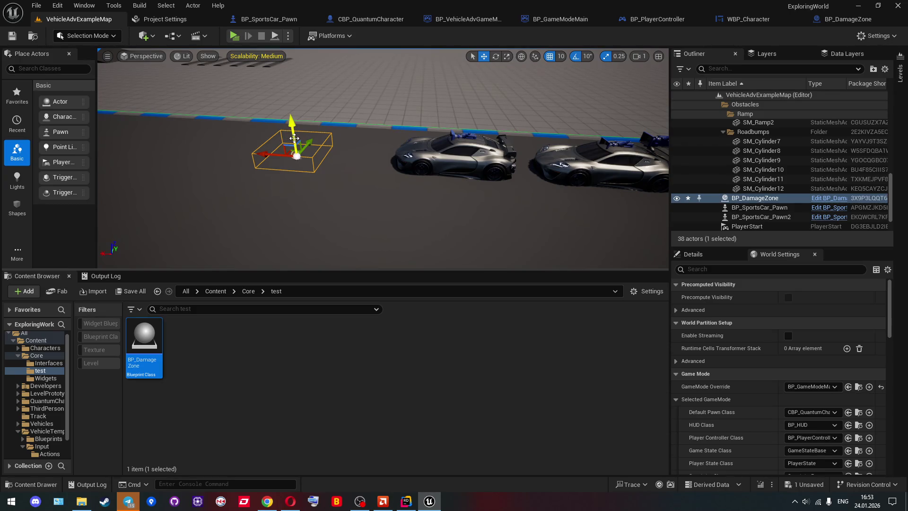
{"action": "scroll", "coordinate": [754, 350], "scroll_direction": "down", "scroll_amount": 2}
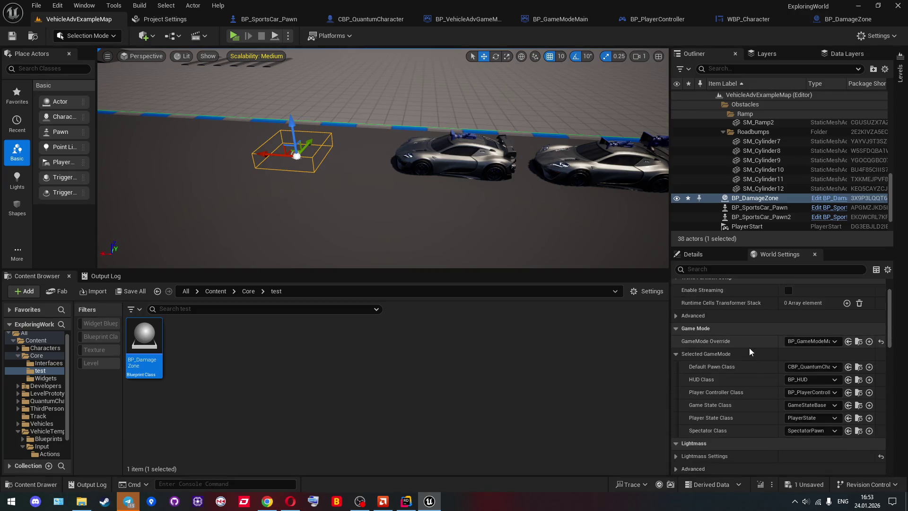
Set the actor's X scale to 1 and enlarge the Box extent
{"action": "left_click", "coordinate": [715, 256]}
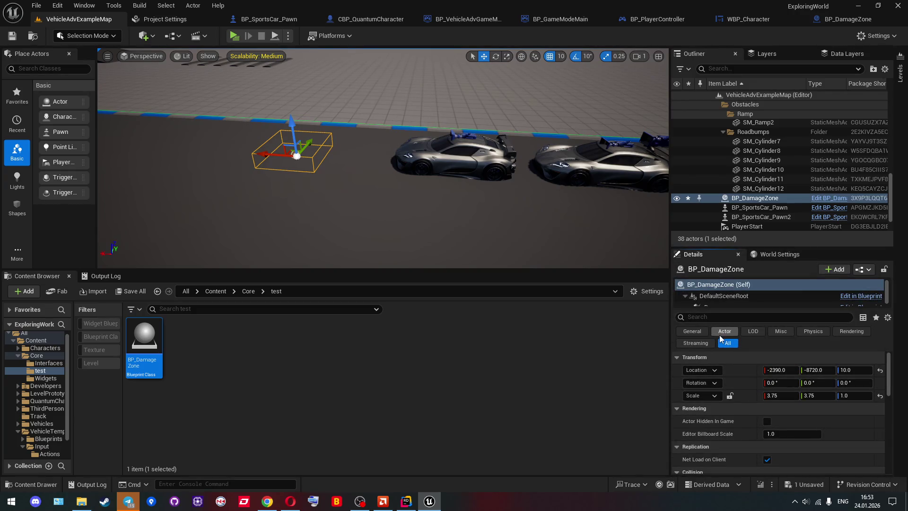
{"action": "left_click", "coordinate": [774, 396]}
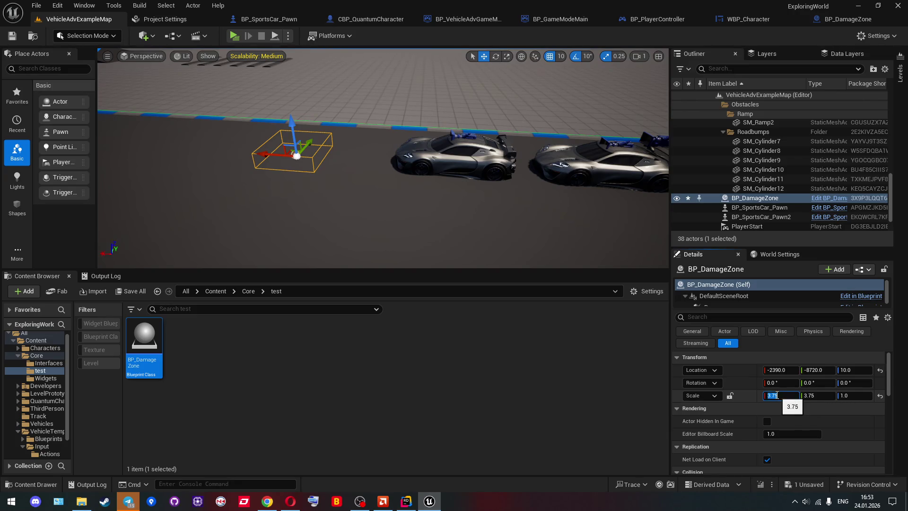
{"action": "type", "text": "1"}
{"action": "key", "text": "Tab"}
{"action": "type", "text": "1"}
{"action": "key", "text": "Return"}
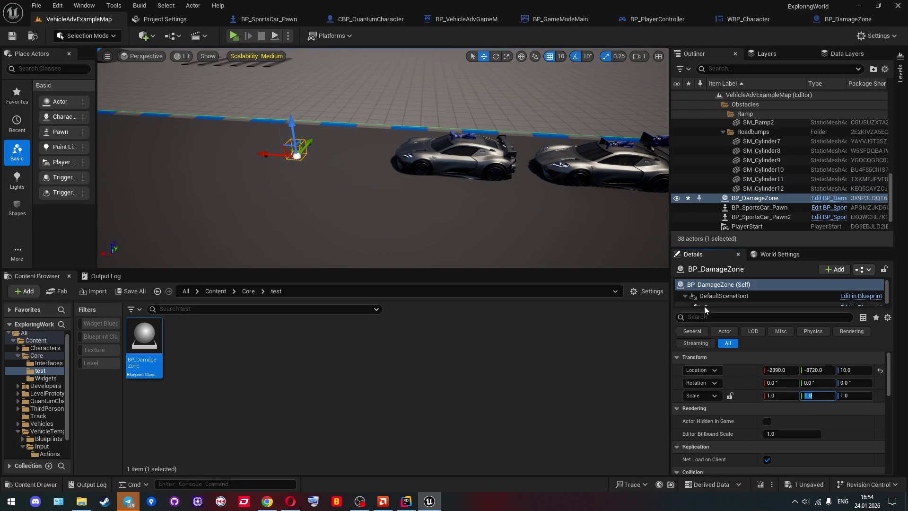
{"action": "left_click", "coordinate": [705, 306]}
{"action": "mouse_move", "coordinate": [780, 422]}
{"action": "left_mouse_down"}
{"action": "mouse_move", "coordinate": [847, 422]}
{"action": "mouse_move", "coordinate": [794, 422]}
{"action": "left_mouse_up"}
{"action": "left_click_drag", "start_coordinate": [855, 422], "coordinate": [872, 422]}
Set the damage zone actor's location Z to 64.0
{"action": "left_click", "coordinate": [847, 358]}
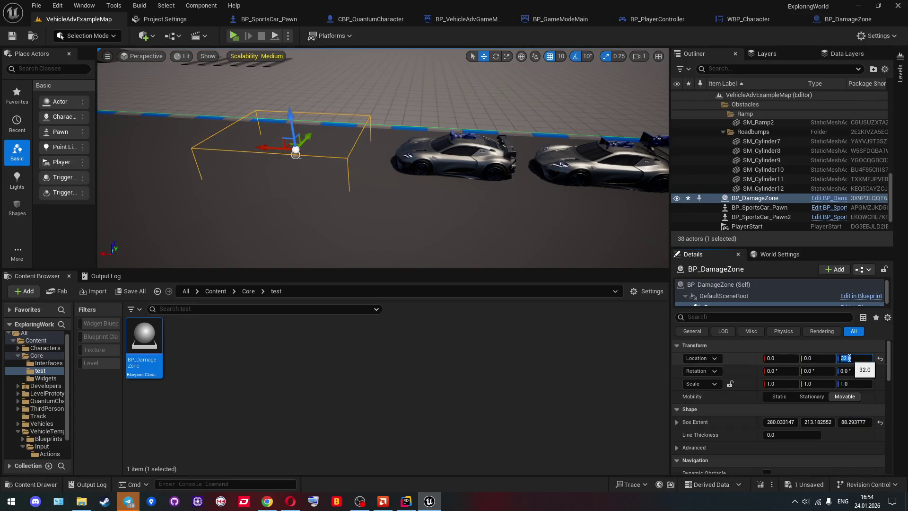
{"action": "type", "text": "0"}
{"action": "key", "text": "Escape"}
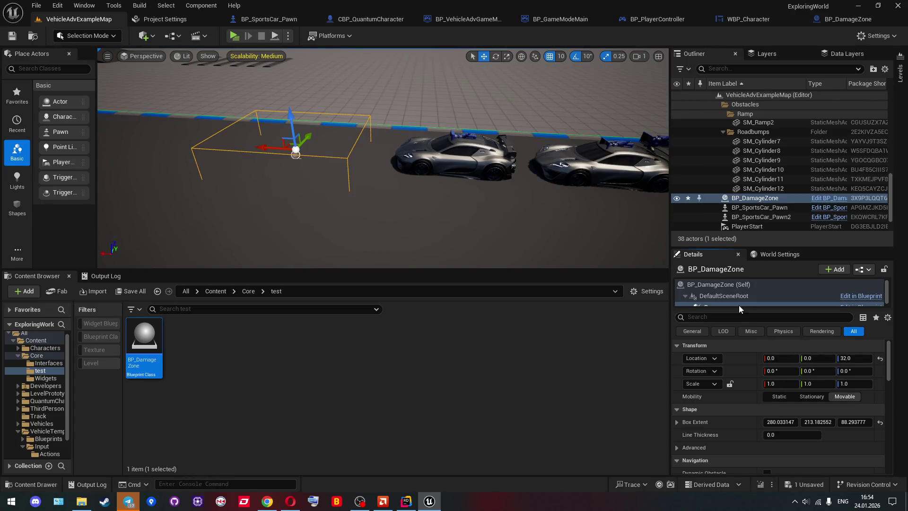
{"action": "left_click", "coordinate": [720, 284]}
{"action": "left_click", "coordinate": [847, 371]}
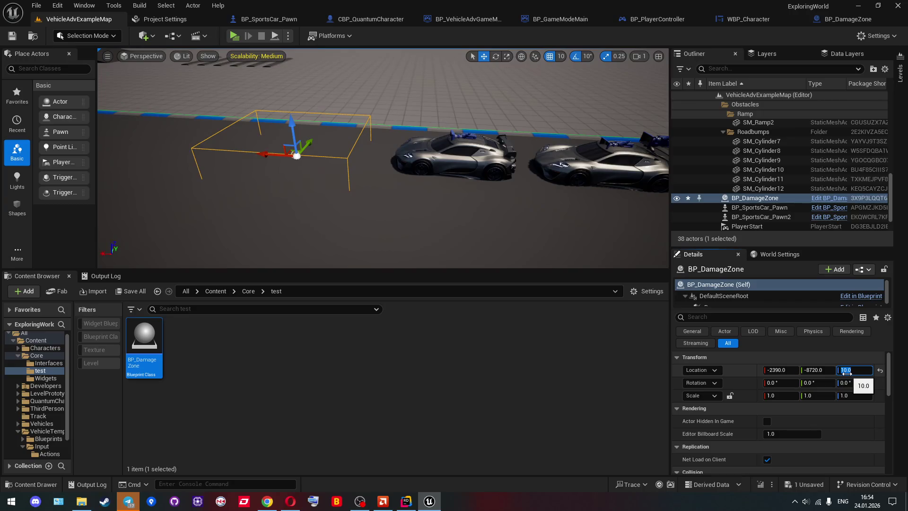
{"action": "key", "text": "ctrl+z"}
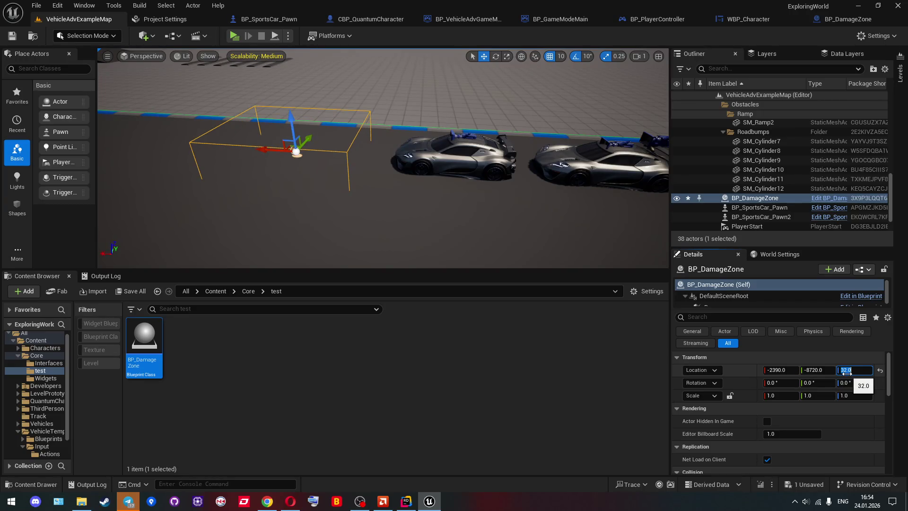
{"action": "type", "text": "64"}
{"action": "key", "text": "Return"}
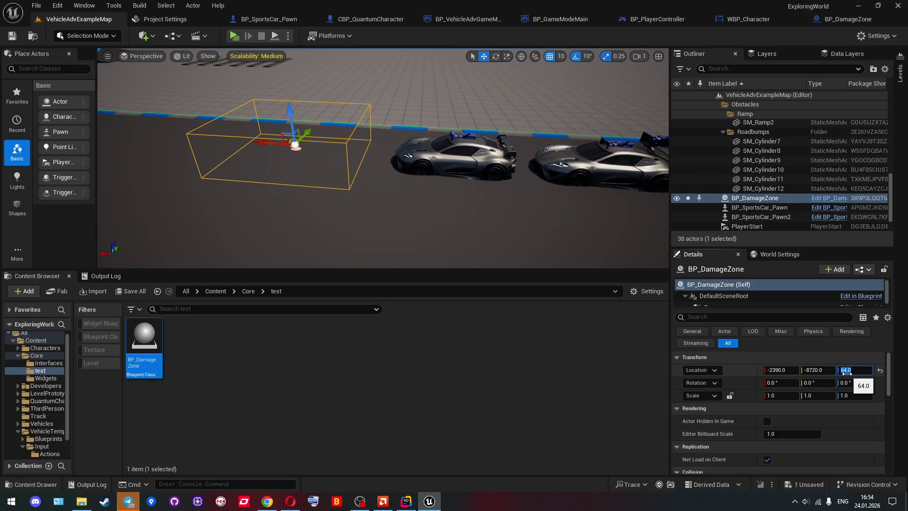
Save all changes and play-test walking into the red damage zone
{"action": "left_click", "coordinate": [12, 35]}
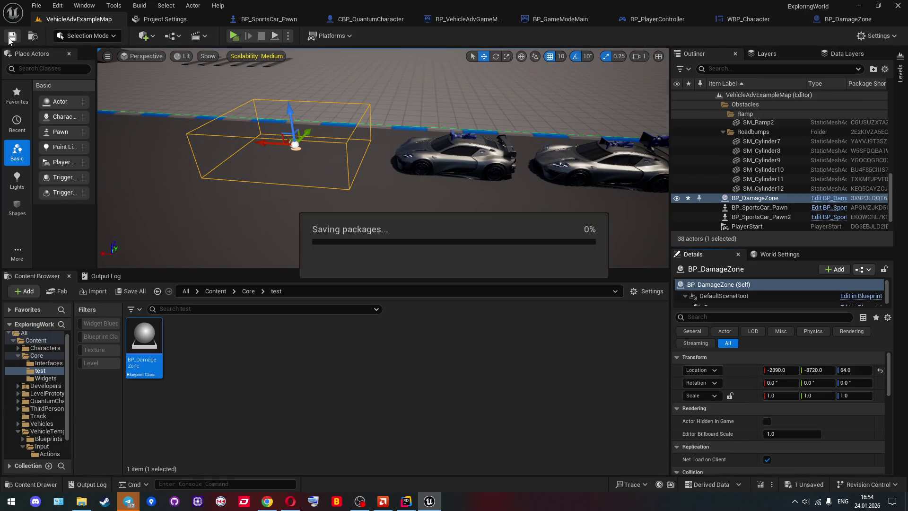
{"action": "left_click", "coordinate": [236, 38]}
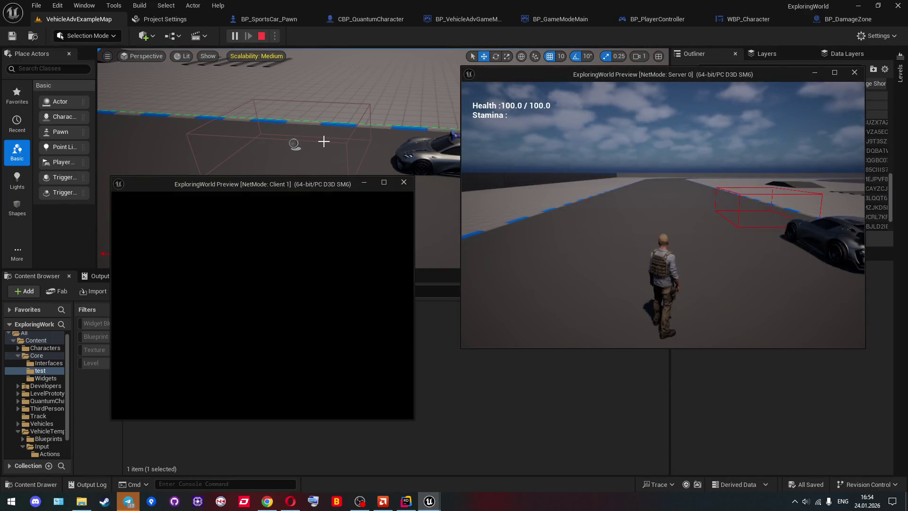
{"action": "key", "text": "w"}
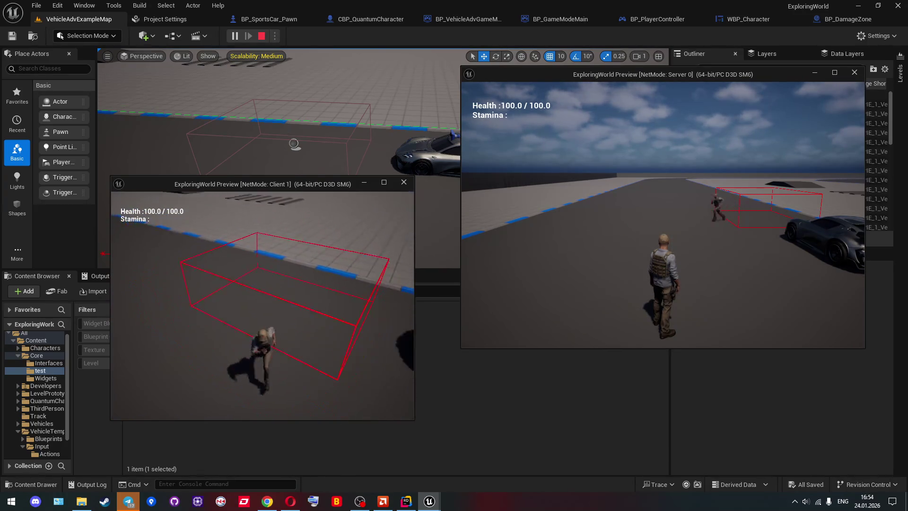
{"action": "key", "text": "Escape"}
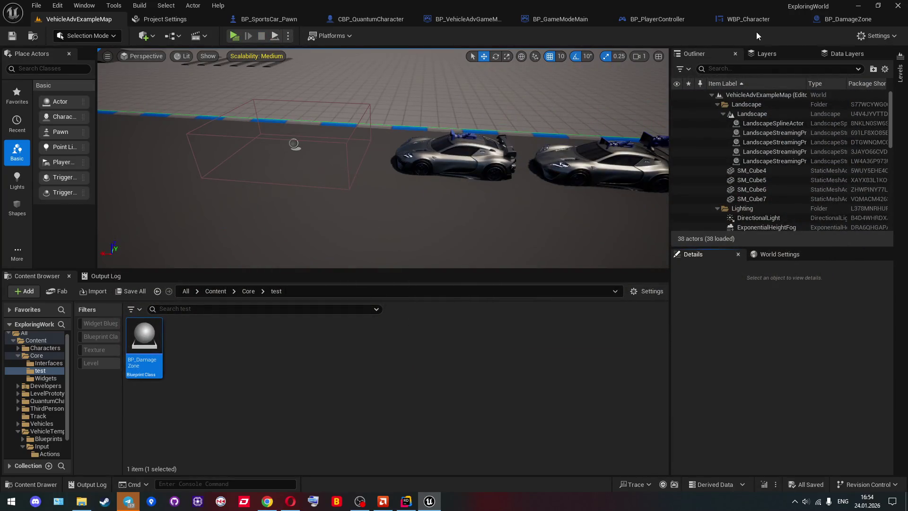
Add a Switch Has Authority node after Draw Debug Box in BP_DamageZone's EventGraph
{"action": "double_click", "coordinate": [147, 344]}
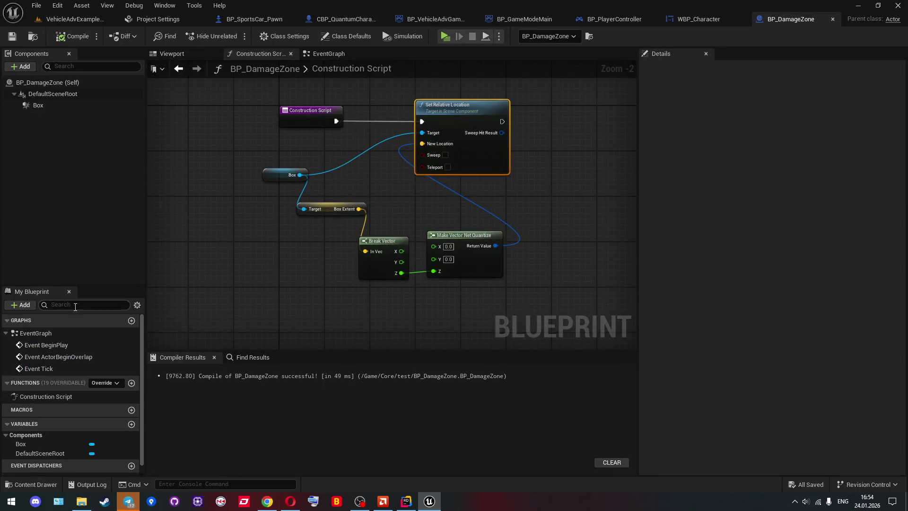
{"action": "double_click", "coordinate": [39, 369]}
{"action": "scroll", "coordinate": [384, 201], "scroll_direction": "down", "scroll_amount": 2}
{"action": "mouse_move", "coordinate": [383, 201]}
{"action": "left_mouse_down"}
{"action": "mouse_move", "coordinate": [244, 159]}
{"action": "mouse_move", "coordinate": [188, 178]}
{"action": "left_mouse_up"}
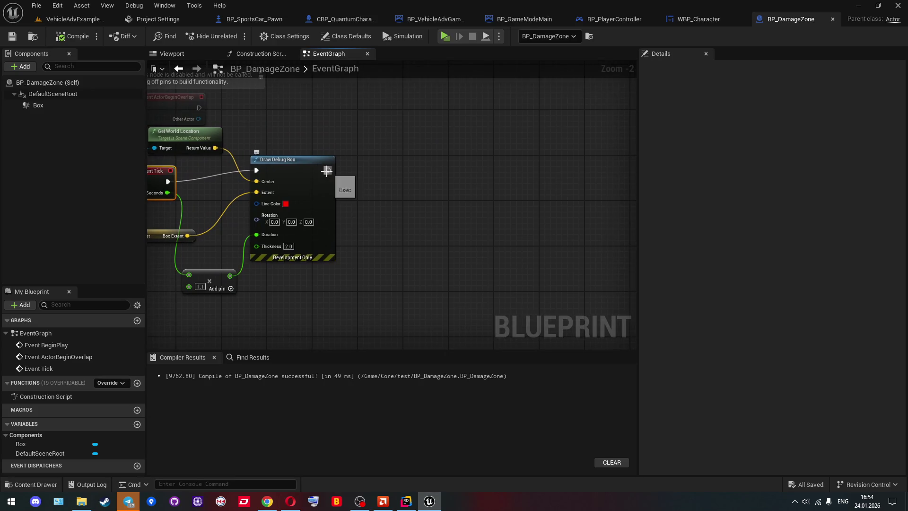
{"action": "left_click_drag", "start_coordinate": [331, 173], "coordinate": [509, 169]}
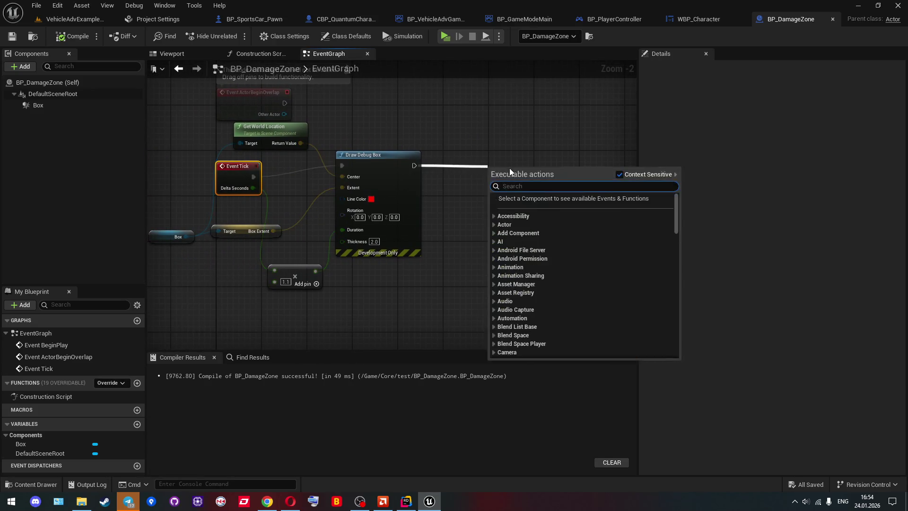
{"action": "type", "text": "has aut"}
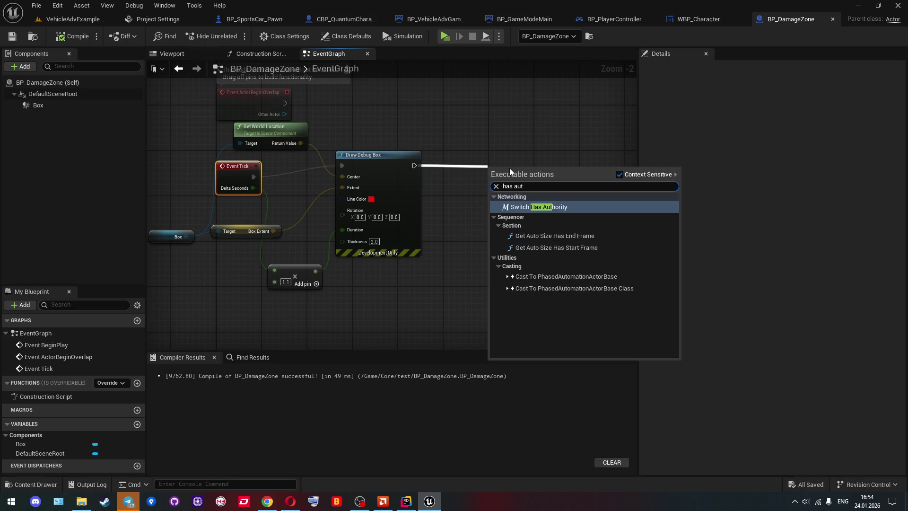
{"action": "key", "text": "Return"}
Add an Apply Damage node wired from the Authority output
{"action": "mouse_move", "coordinate": [500, 169]}
{"action": "left_mouse_down"}
{"action": "mouse_move", "coordinate": [421, 183]}
{"action": "mouse_move", "coordinate": [399, 175]}
{"action": "mouse_move", "coordinate": [504, 178]}
{"action": "left_mouse_up"}
{"action": "type", "text": "apply da"}
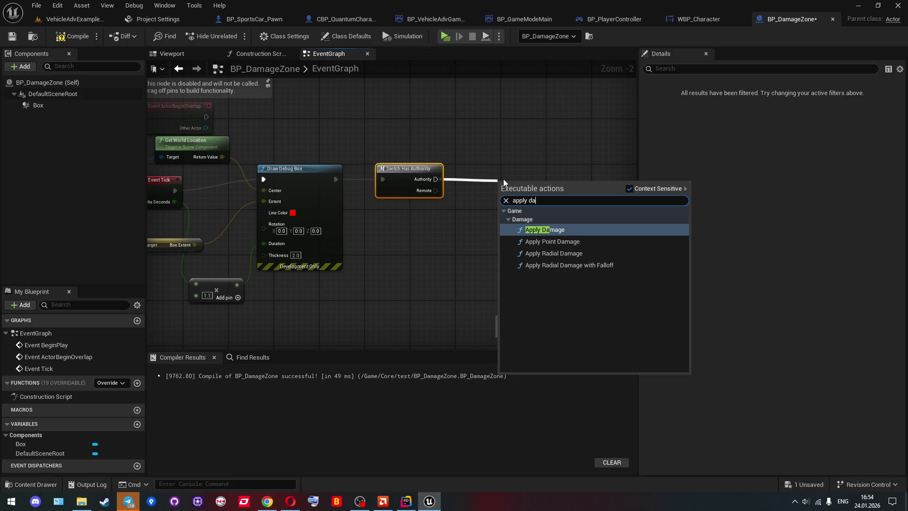
{"action": "key", "text": "Return"}
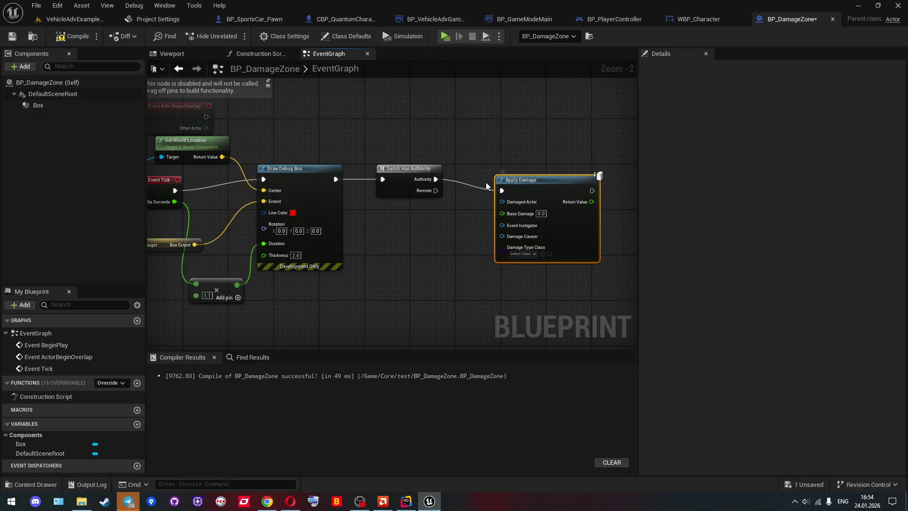
{"action": "left_click_drag", "start_coordinate": [440, 187], "coordinate": [506, 176]}
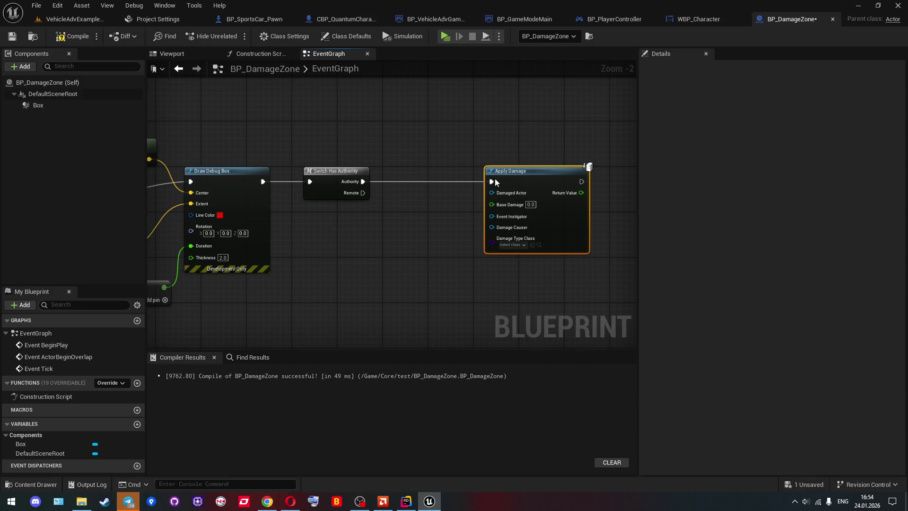
{"action": "mouse_move", "coordinate": [393, 202]}
{"action": "left_mouse_down"}
{"action": "mouse_move", "coordinate": [471, 191]}
{"action": "mouse_move", "coordinate": [454, 194]}
{"action": "left_mouse_up"}
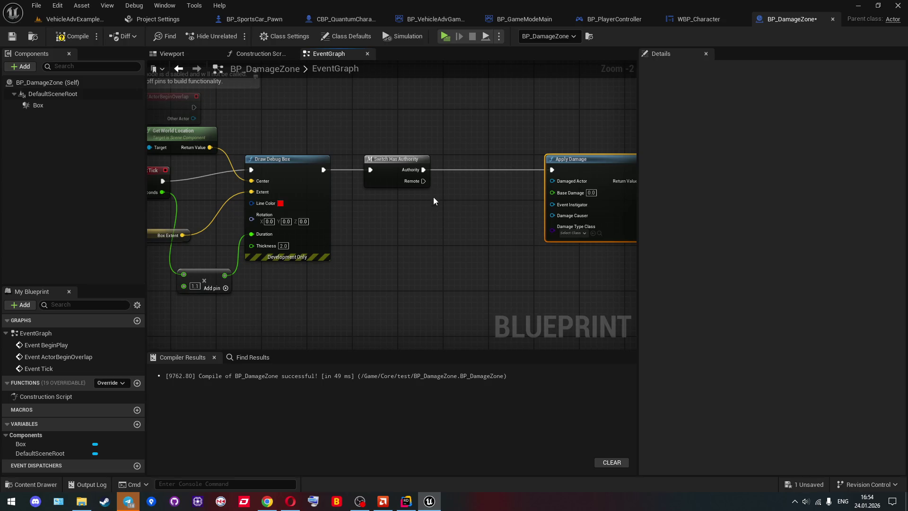
Add a Box reference feeding Get Overlapping Actors and inspect its Class Filter options
{"action": "mouse_move", "coordinate": [38, 105]}
{"action": "left_mouse_down"}
{"action": "mouse_move", "coordinate": [78, 118]}
{"action": "mouse_move", "coordinate": [354, 305]}
{"action": "mouse_move", "coordinate": [403, 284]}
{"action": "left_mouse_up"}
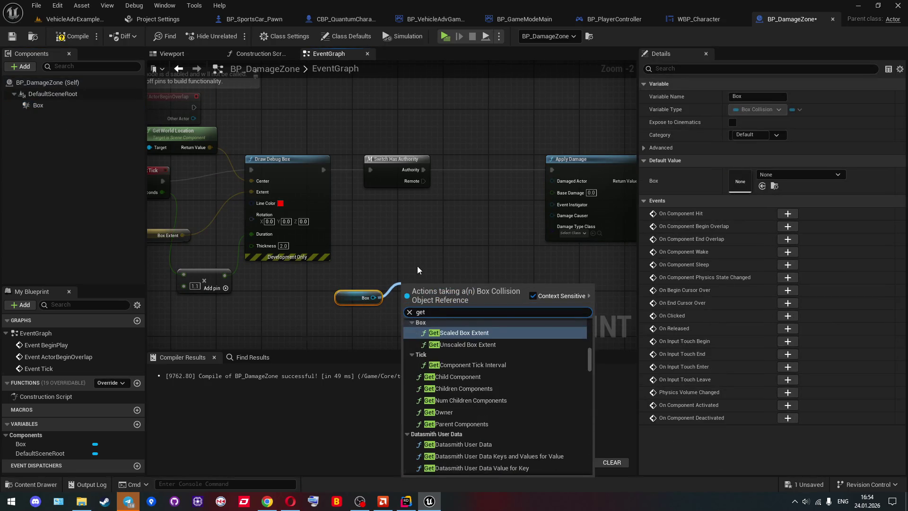
{"action": "type", "text": "get overla"}
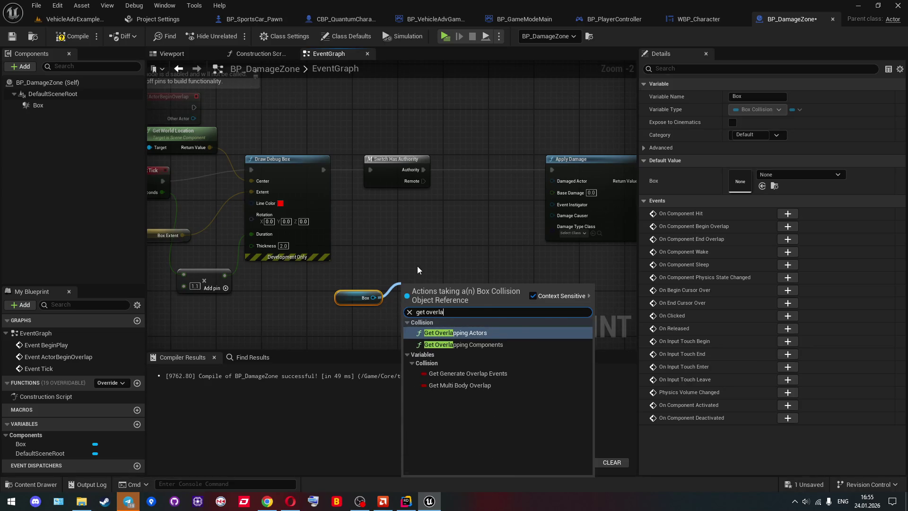
{"action": "key", "text": "Return"}
{"action": "left_click_drag", "start_coordinate": [417, 266], "coordinate": [331, 270]}
{"action": "scroll", "coordinate": [330, 270], "scroll_direction": "up", "scroll_amount": 2}
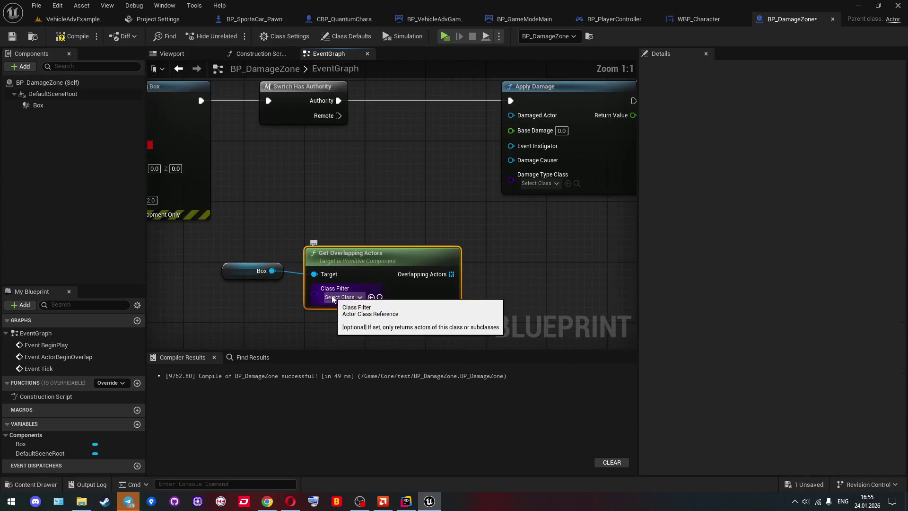
{"action": "left_click", "coordinate": [334, 298]}
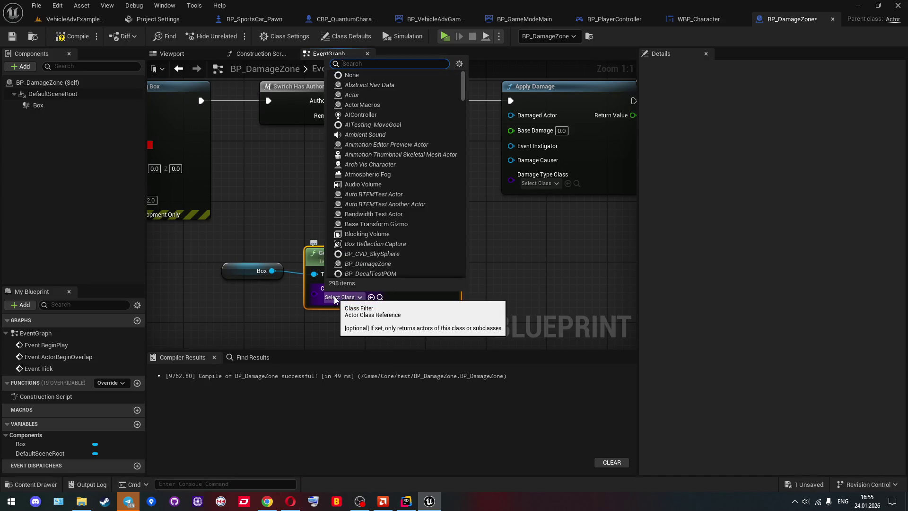
{"action": "left_click", "coordinate": [277, 306]}
{"action": "scroll", "coordinate": [258, 290], "scroll_direction": "down", "scroll_amount": 2}
Add a For Each Loop over the Overlapping Actors output
{"action": "left_click_drag", "start_coordinate": [352, 270], "coordinate": [381, 279]}
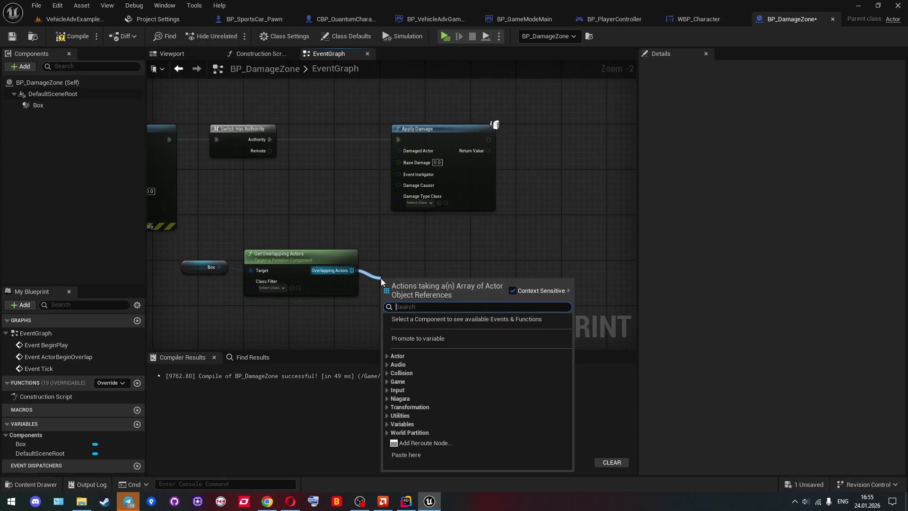
{"action": "type", "text": "loop"}
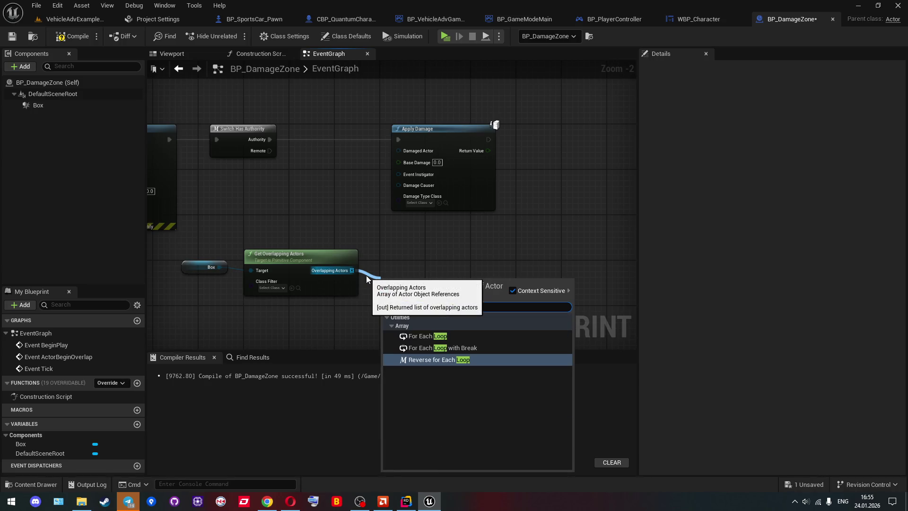
{"action": "left_click", "coordinate": [421, 336]}
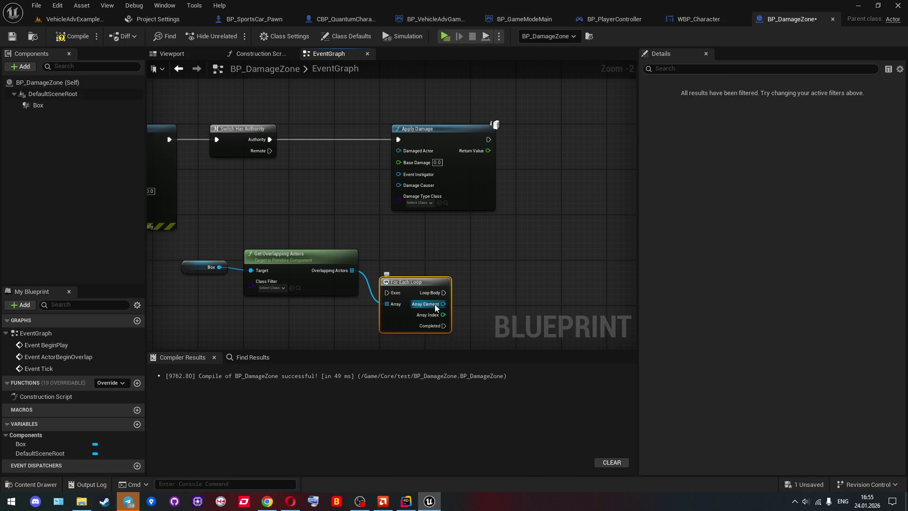
From the loop's Array Element, add a Get Component by Class node
{"action": "left_click_drag", "start_coordinate": [443, 305], "coordinate": [473, 303]}
{"action": "type", "text": "get comn"}
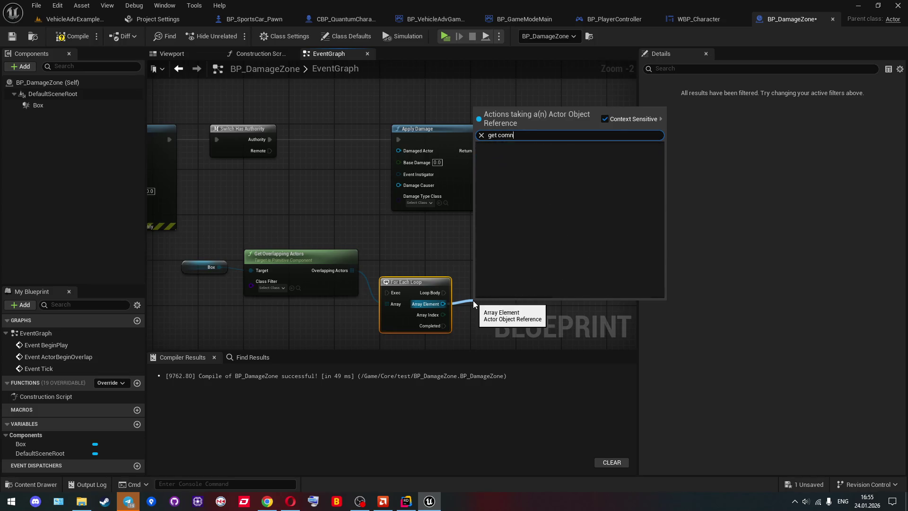
{"action": "key", "text": "BackSpace"}
{"action": "type", "text": "po"}
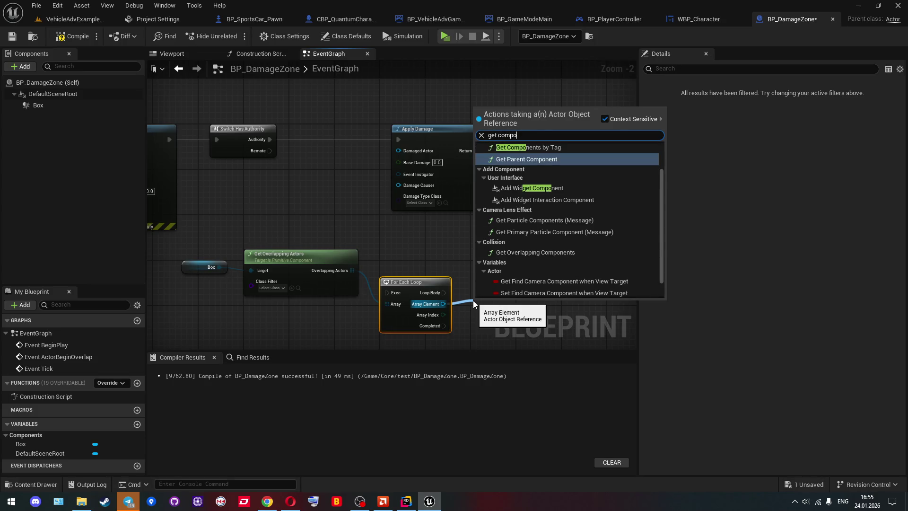
{"action": "key", "text": "ctrl+a"}
{"action": "type", "text": "has "}
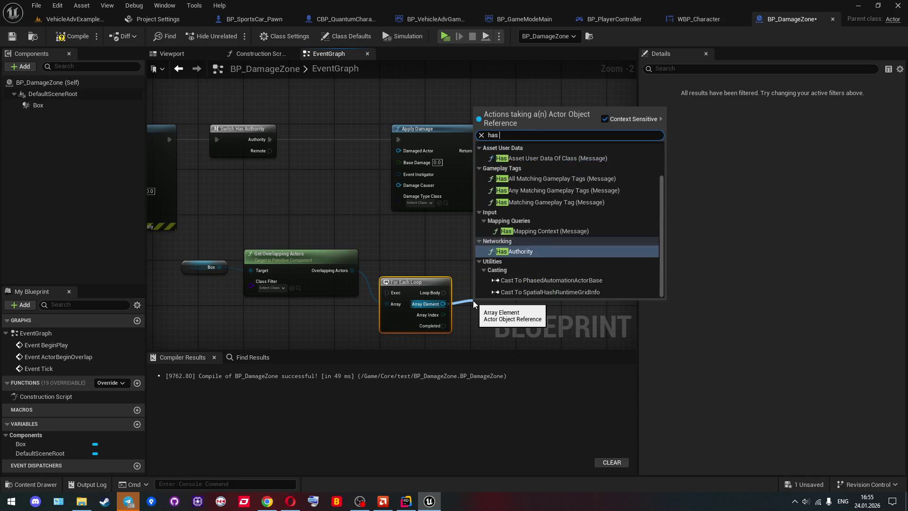
{"action": "type", "text": "com"}
{"action": "key", "text": "ctrl+a"}
{"action": "type", "text": "componen"}
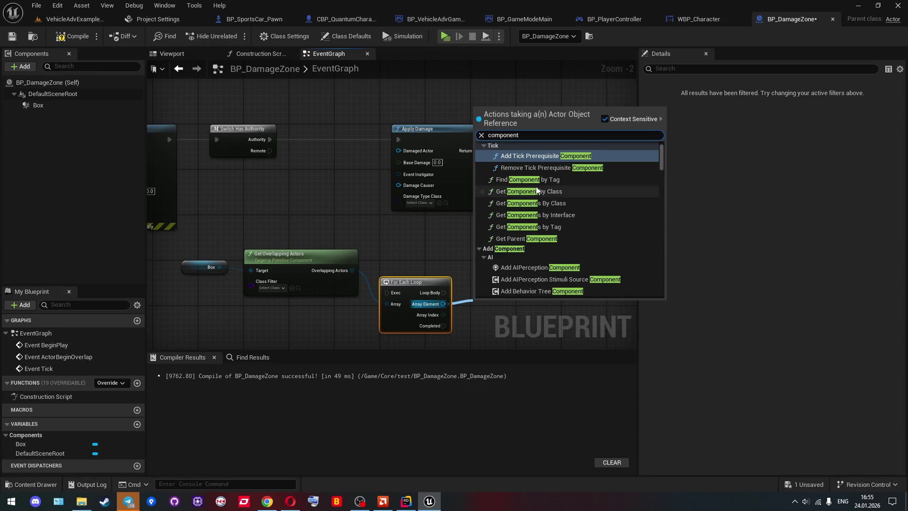
{"action": "scroll", "coordinate": [569, 197], "scroll_direction": "down", "scroll_amount": 5}
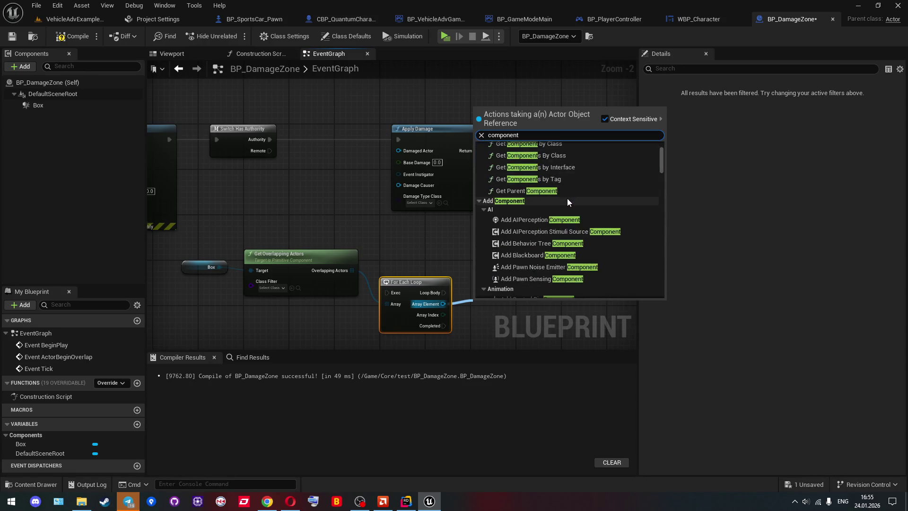
{"action": "scroll", "coordinate": [569, 204], "scroll_direction": "up", "scroll_amount": 5}
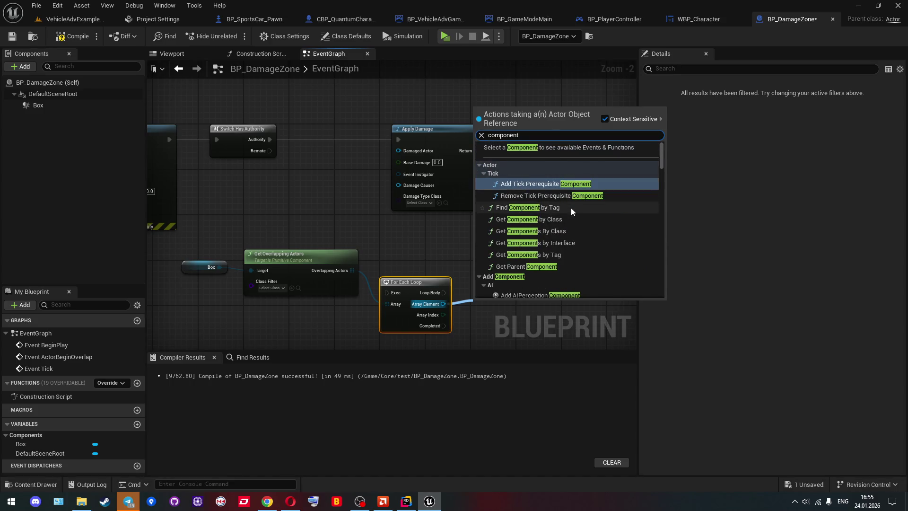
{"action": "left_click", "coordinate": [566, 217]}
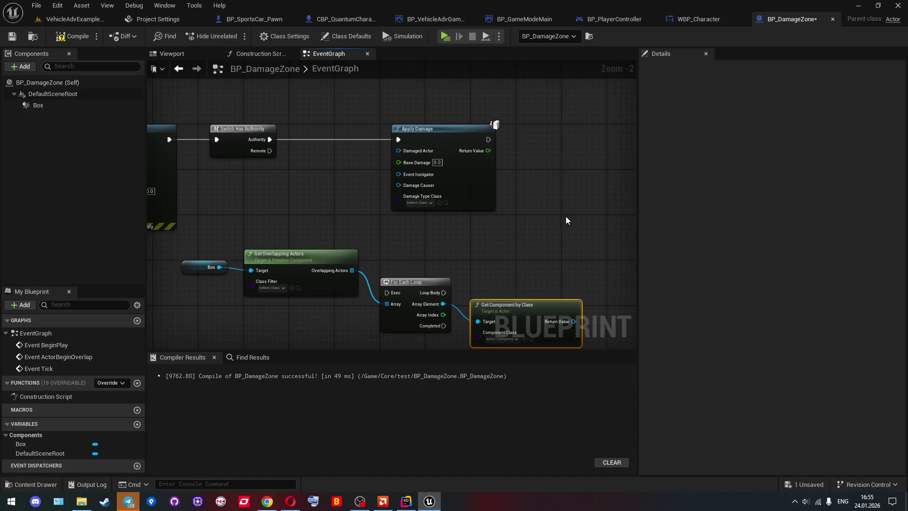
Set Get Component by Class's component class to Health Component
{"action": "left_click", "coordinate": [499, 340]}
{"action": "type", "text": "Heal"}
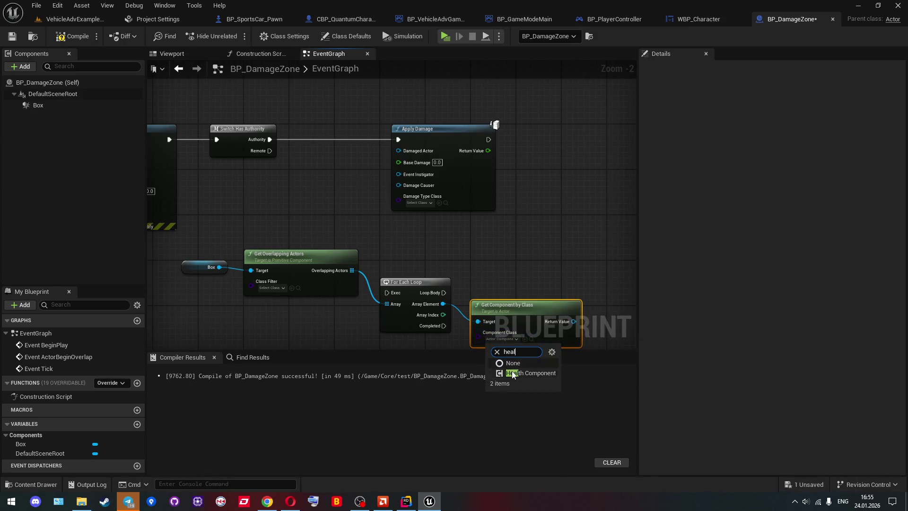
{"action": "left_click", "coordinate": [525, 374]}
Wire Switch Has Authority's Authority into the For Each Loop and reposition the loop, Apply Damage and Get Component nodes
{"action": "mouse_move", "coordinate": [481, 280]}
{"action": "left_mouse_down"}
{"action": "mouse_move", "coordinate": [444, 249]}
{"action": "mouse_move", "coordinate": [456, 235]}
{"action": "left_mouse_up"}
{"action": "scroll", "coordinate": [458, 241], "scroll_direction": "down", "scroll_amount": 1}
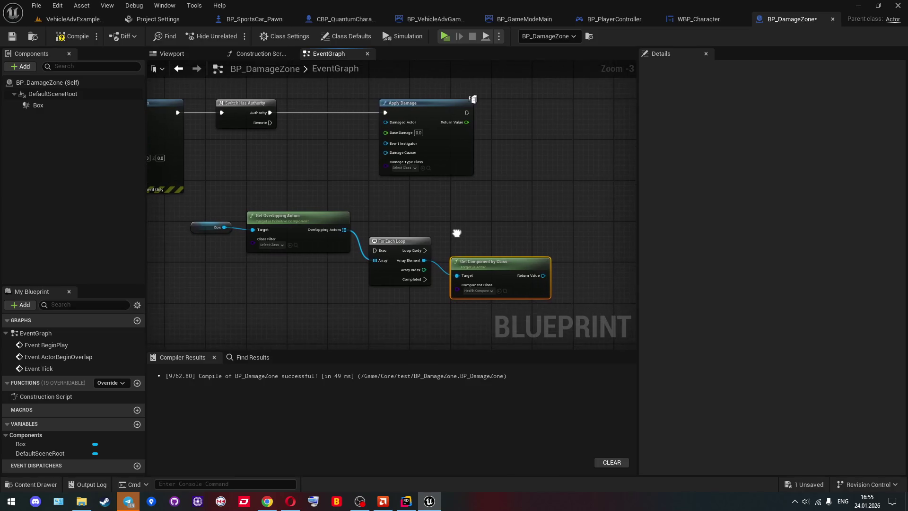
{"action": "left_click_drag", "start_coordinate": [374, 250], "coordinate": [270, 112]}
{"action": "left_click_drag", "start_coordinate": [394, 238], "coordinate": [316, 101]}
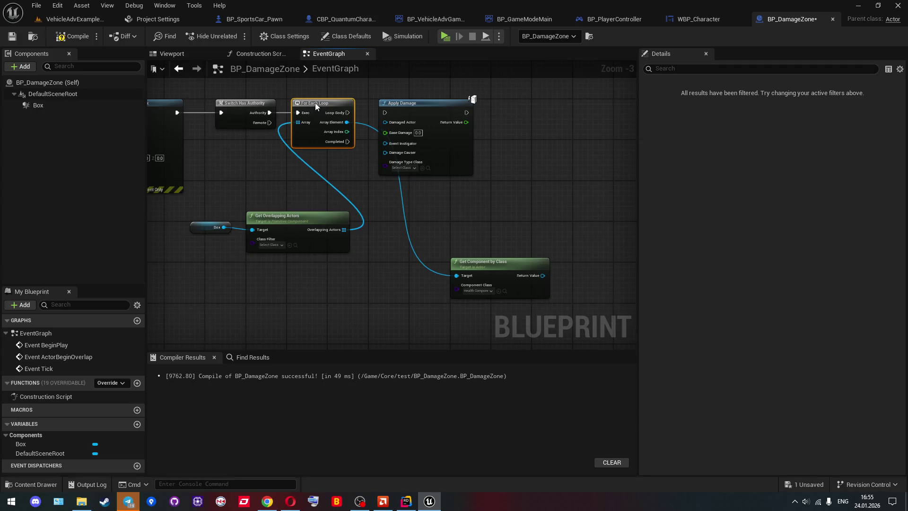
{"action": "left_click_drag", "start_coordinate": [409, 105], "coordinate": [517, 110]}
{"action": "left_click_drag", "start_coordinate": [482, 261], "coordinate": [375, 175]}
Add a branching Is Valid check on the found Health Component inside the loop body
{"action": "left_click_drag", "start_coordinate": [436, 189], "coordinate": [476, 218]}
{"action": "type", "text": "is valid"}
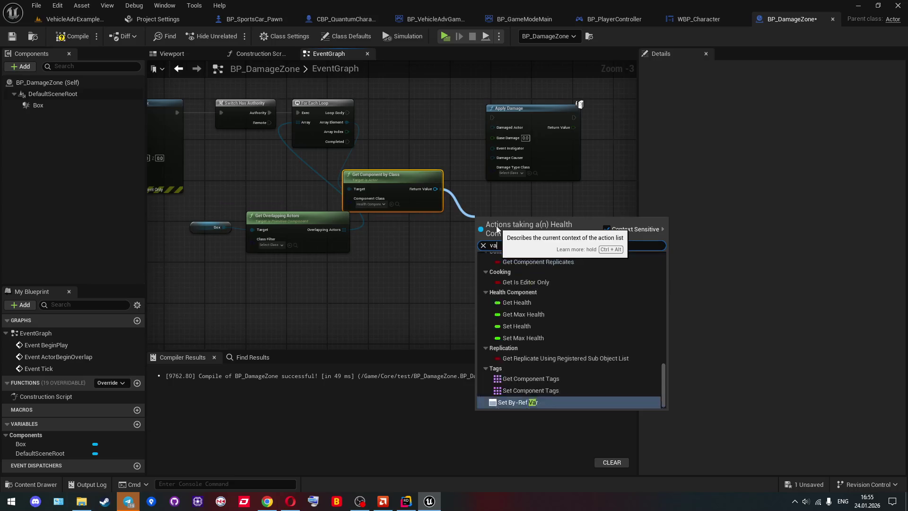
{"action": "key", "text": "Return"}
{"action": "key", "text": "ctrl+z"}
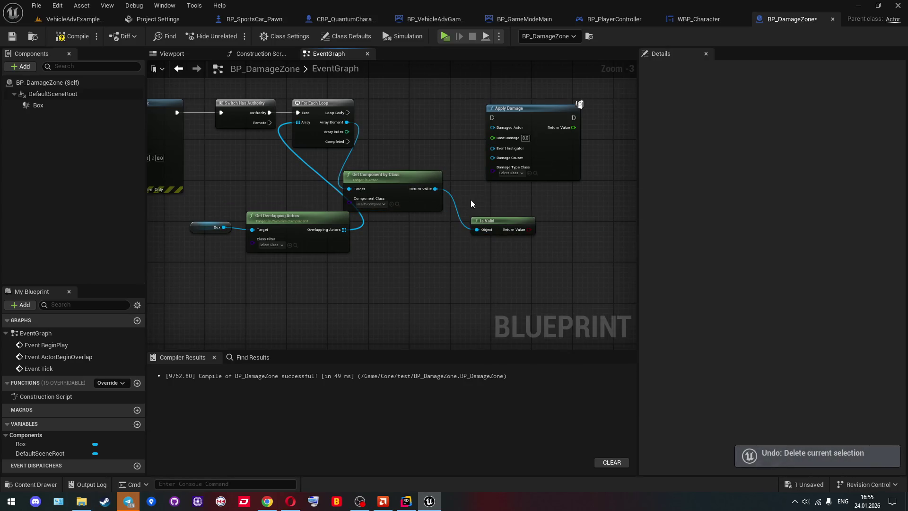
{"action": "mouse_move", "coordinate": [435, 188]}
{"action": "left_mouse_down"}
{"action": "mouse_move", "coordinate": [484, 213]}
{"action": "mouse_move", "coordinate": [347, 112]}
{"action": "left_mouse_up"}
{"action": "type", "text": "valid"}
{"action": "key", "text": "Return"}
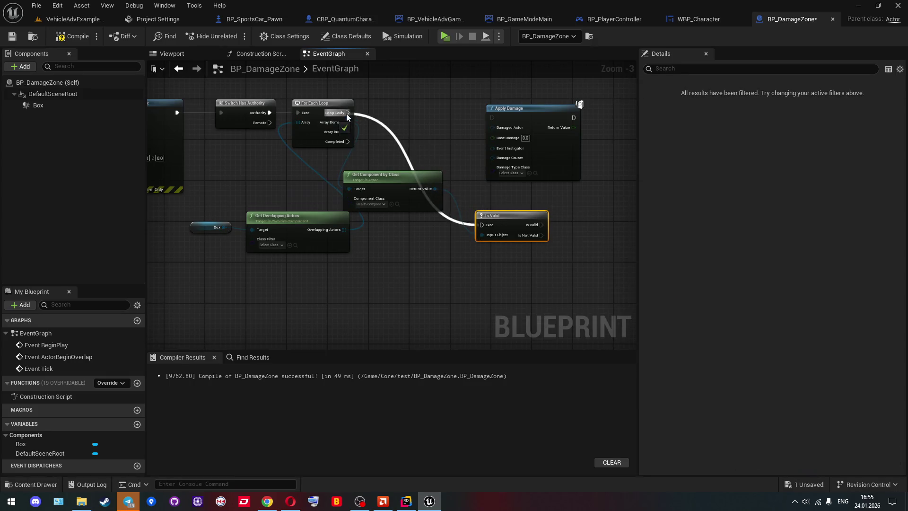
{"action": "mouse_move", "coordinate": [502, 215]}
{"action": "left_mouse_down"}
{"action": "mouse_move", "coordinate": [405, 102]}
{"action": "mouse_move", "coordinate": [443, 107]}
{"action": "mouse_move", "coordinate": [451, 121]}
{"action": "left_mouse_up"}
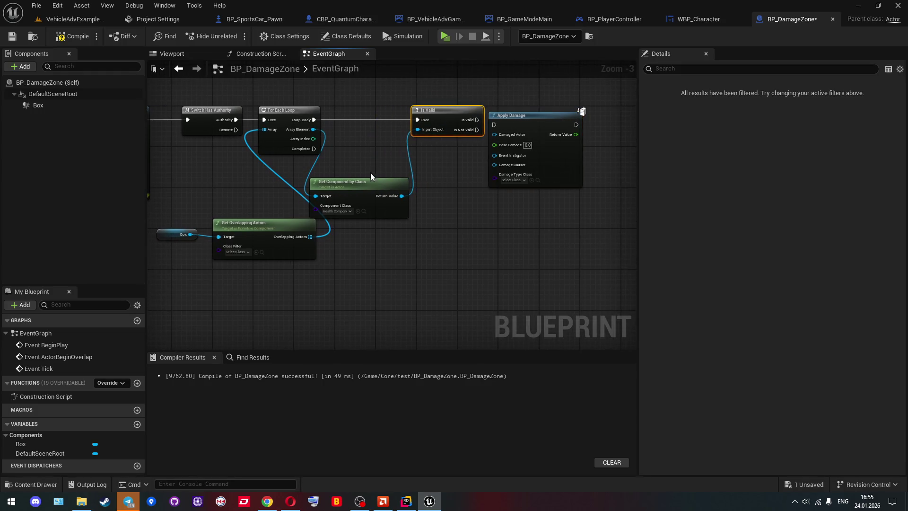
Shift Is Valid, Get Component by Class and Apply Damage rightward so none overlap
{"action": "left_click_drag", "start_coordinate": [370, 180], "coordinate": [381, 161]}
{"action": "left_click_drag", "start_coordinate": [460, 117], "coordinate": [485, 117]}
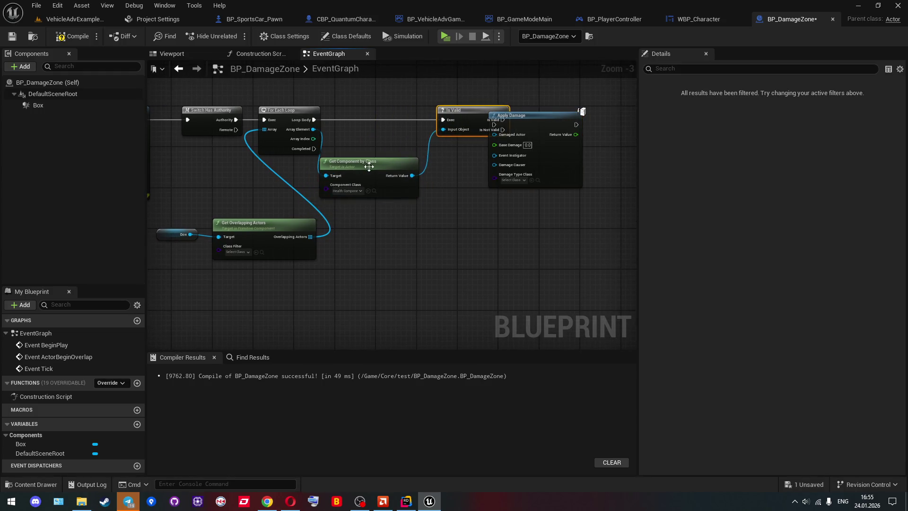
{"action": "left_click_drag", "start_coordinate": [372, 167], "coordinate": [387, 152]}
{"action": "mouse_move", "coordinate": [524, 118]}
{"action": "left_mouse_down"}
{"action": "mouse_move", "coordinate": [579, 112]}
{"action": "mouse_move", "coordinate": [313, 129]}
{"action": "left_mouse_up"}
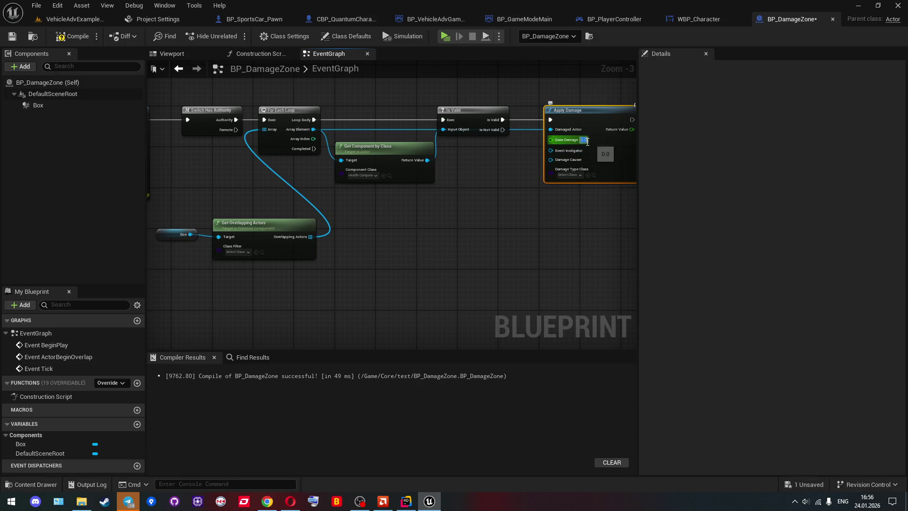
Check the Get Overlapping Actors class filter, leaving it unset
{"action": "scroll", "coordinate": [587, 142], "scroll_direction": "up", "scroll_amount": 2}
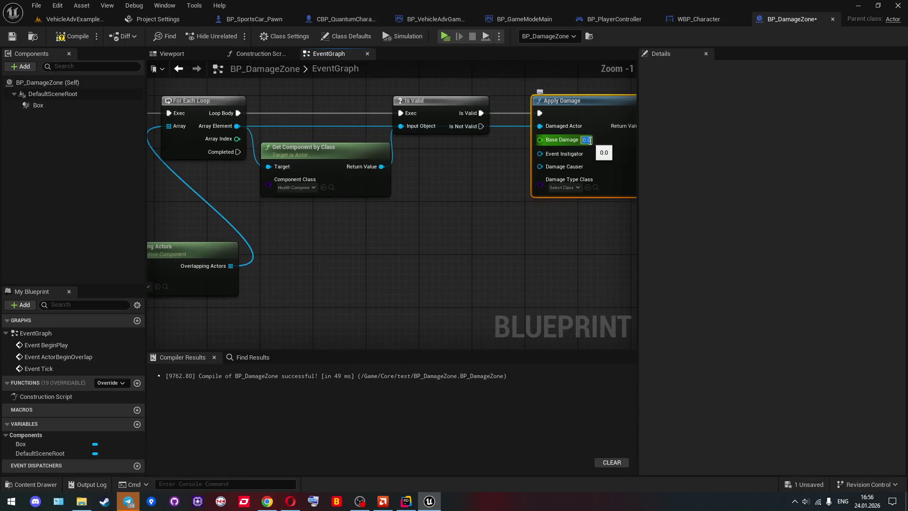
{"action": "left_click", "coordinate": [484, 198]}
{"action": "scroll", "coordinate": [464, 216], "scroll_direction": "down", "scroll_amount": 3}
{"action": "mouse_move", "coordinate": [433, 227]}
{"action": "left_mouse_down"}
{"action": "mouse_move", "coordinate": [526, 219]}
{"action": "mouse_move", "coordinate": [365, 217]}
{"action": "mouse_move", "coordinate": [409, 204]}
{"action": "left_mouse_up"}
{"action": "scroll", "coordinate": [526, 219], "scroll_direction": "up", "scroll_amount": 1}
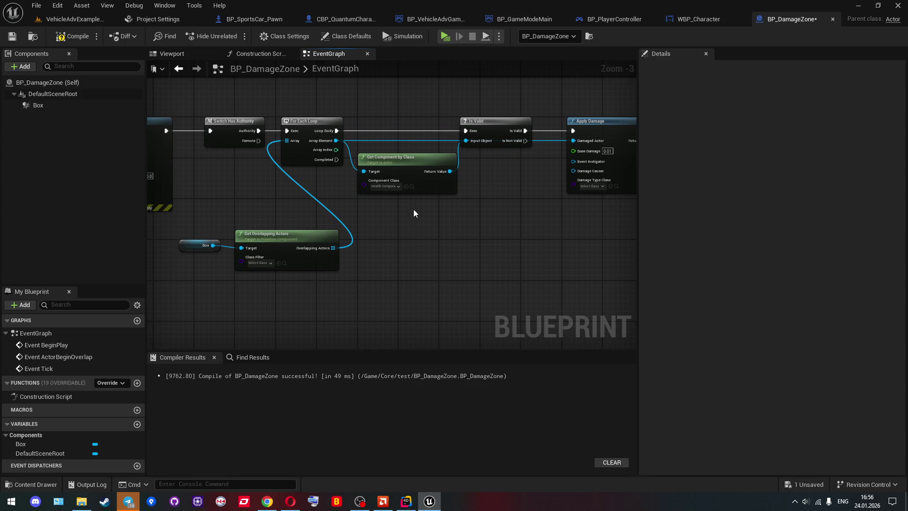
{"action": "left_click", "coordinate": [258, 263]}
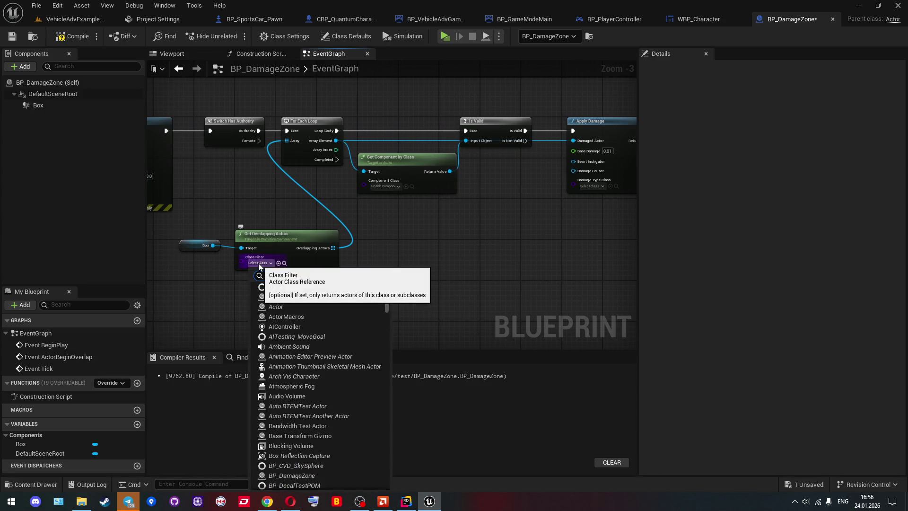
{"action": "left_click", "coordinate": [405, 220]}
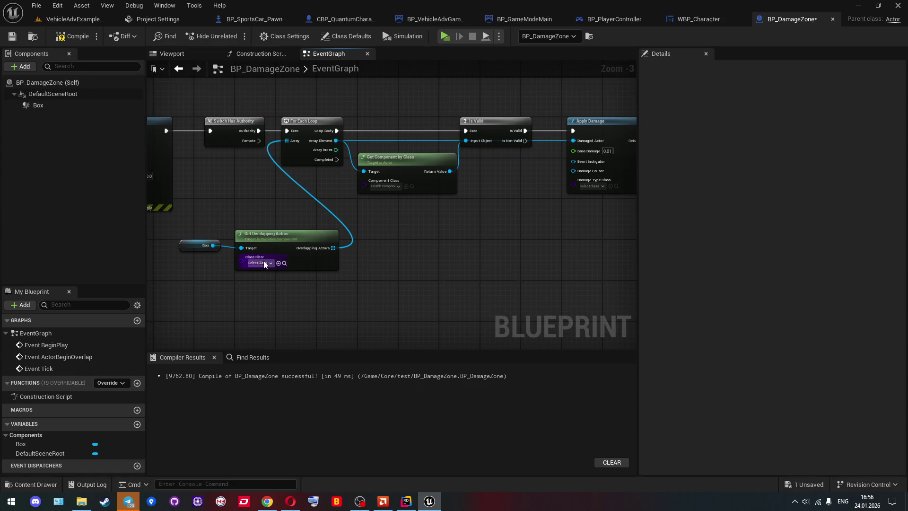
{"action": "left_click_drag", "start_coordinate": [474, 213], "coordinate": [347, 233]}
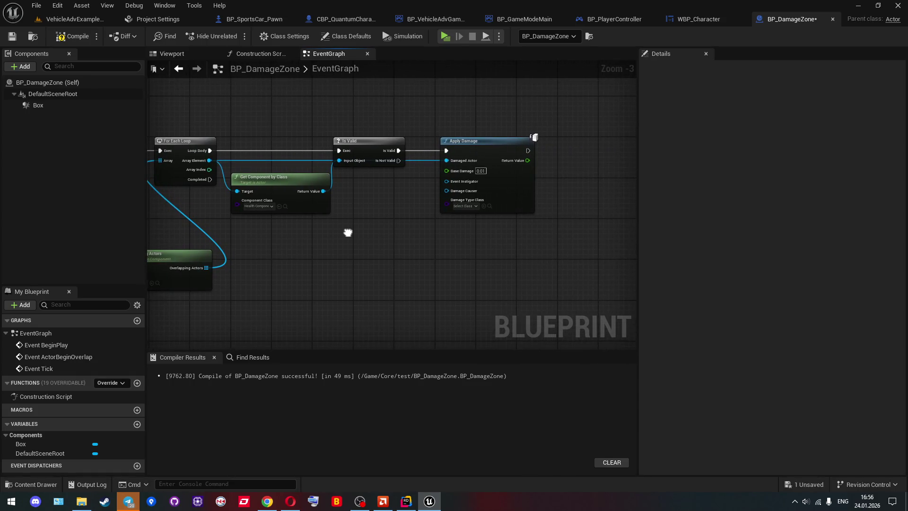
{"action": "scroll", "coordinate": [460, 190], "scroll_direction": "up", "scroll_amount": 3}
Set Apply Damage's Base Damage to 0.001, then compile and save BP_DamageZone
{"action": "left_click", "coordinate": [494, 162]}
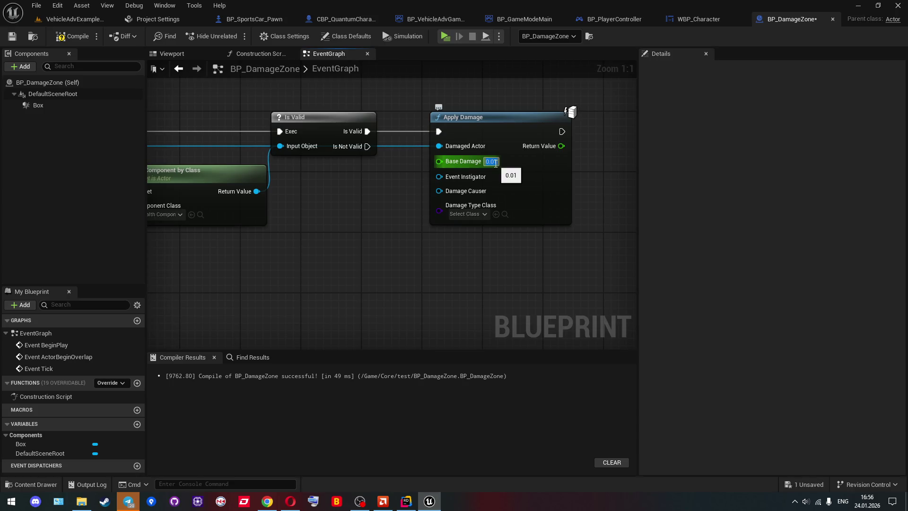
{"action": "type", "text": "0.001"}
{"action": "left_click", "coordinate": [386, 210]}
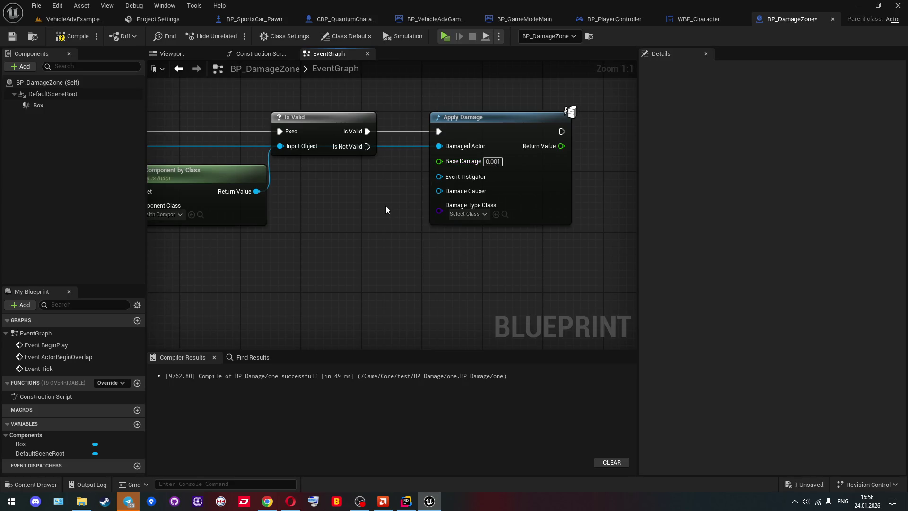
{"action": "scroll", "coordinate": [386, 210], "scroll_direction": "down", "scroll_amount": 5}
{"action": "left_click", "coordinate": [72, 36]}
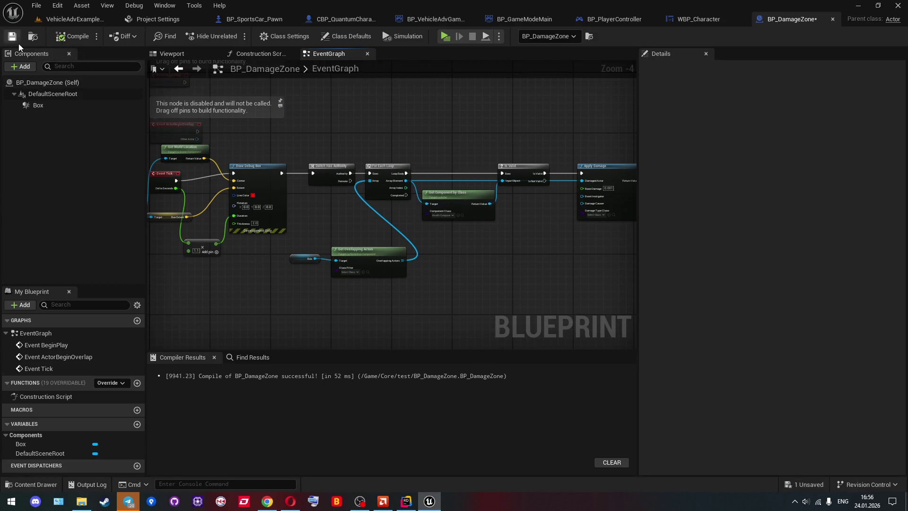
{"action": "key", "text": "ctrl+s"}
Run a server-and-client play test, walking the client into the red damage box, then stop it
{"action": "key", "text": "alt+p"}
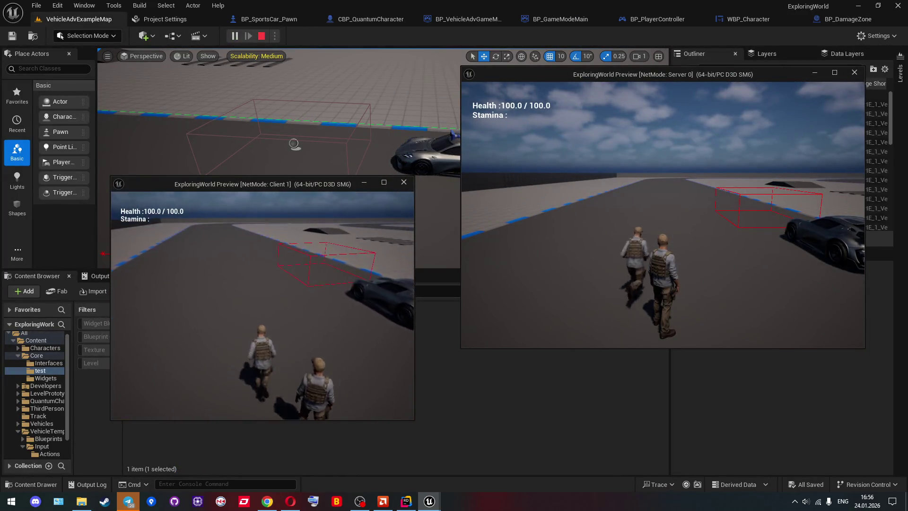
{"action": "key", "text": "w"}
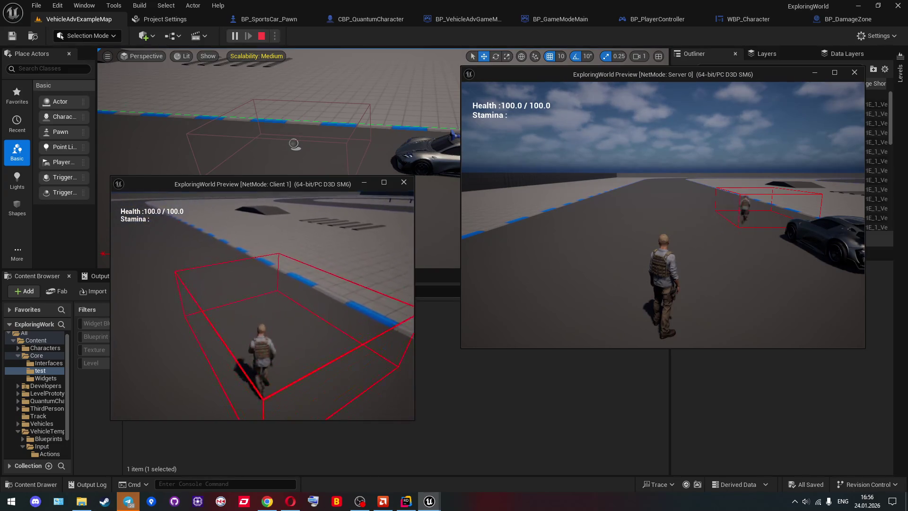
{"action": "key", "text": "w"}
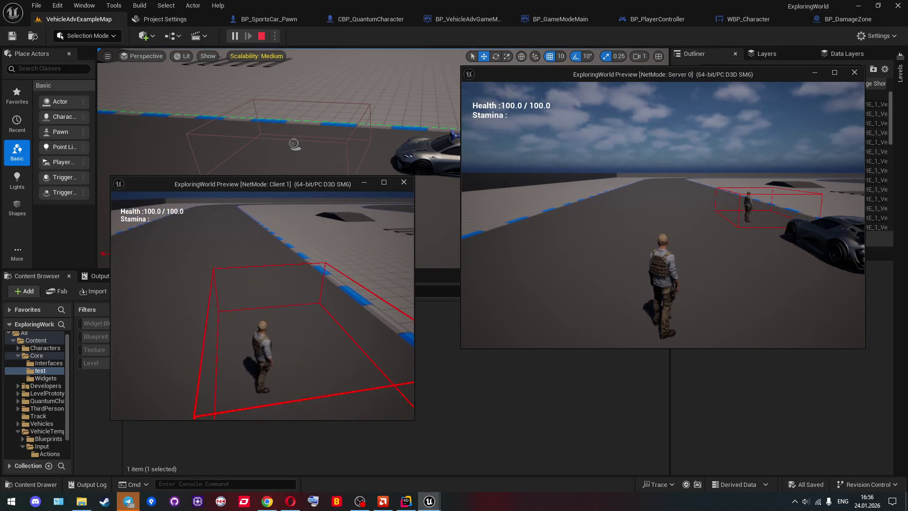
{"action": "key", "text": "a"}
{"action": "key", "text": "d"}
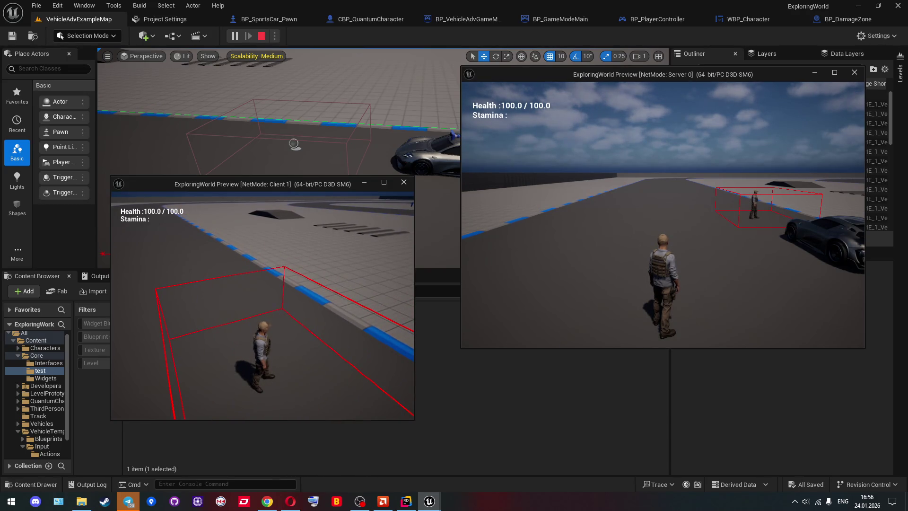
{"action": "key", "text": "Escape"}
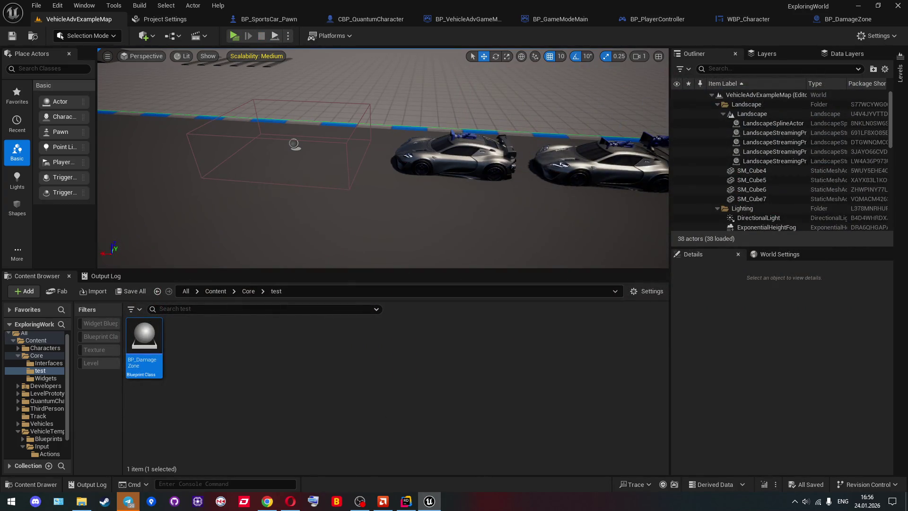
{"action": "left_click", "coordinate": [290, 501]}
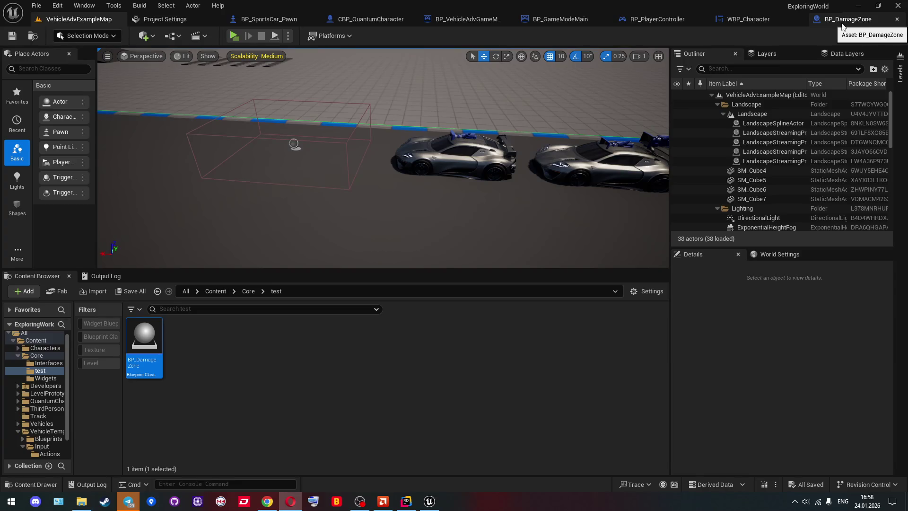
Look over the WBP_Character event graph, then return to the BP_DamageZone graph
{"action": "left_click", "coordinate": [774, 18]}
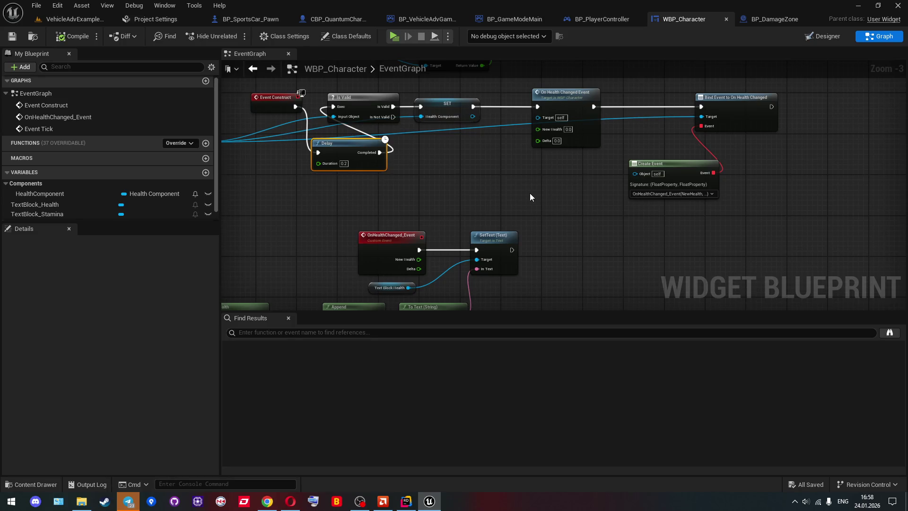
{"action": "mouse_move", "coordinate": [530, 192]}
{"action": "left_mouse_down"}
{"action": "mouse_move", "coordinate": [493, 217]}
{"action": "mouse_move", "coordinate": [447, 221]}
{"action": "left_mouse_up"}
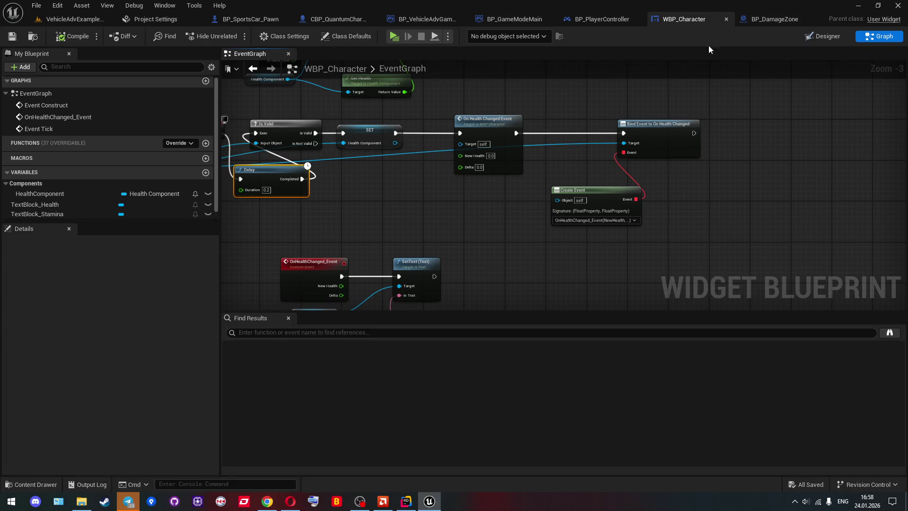
{"action": "left_click", "coordinate": [763, 22]}
{"action": "scroll", "coordinate": [407, 136], "scroll_direction": "up", "scroll_amount": 2}
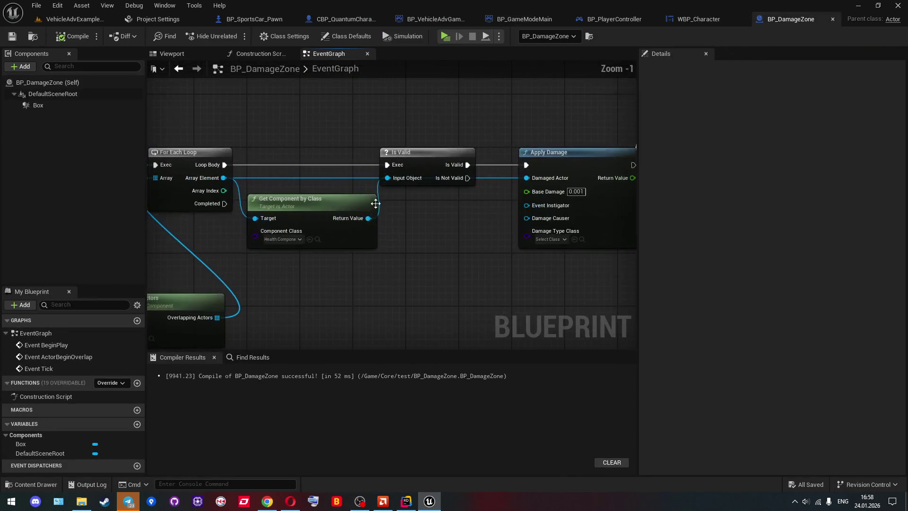
Search 'apply' and 'damage' from the health component result, cancel the empty search, and switch to Rider
{"action": "left_click_drag", "start_coordinate": [368, 218], "coordinate": [400, 244]}
{"action": "type", "text": "apply"}
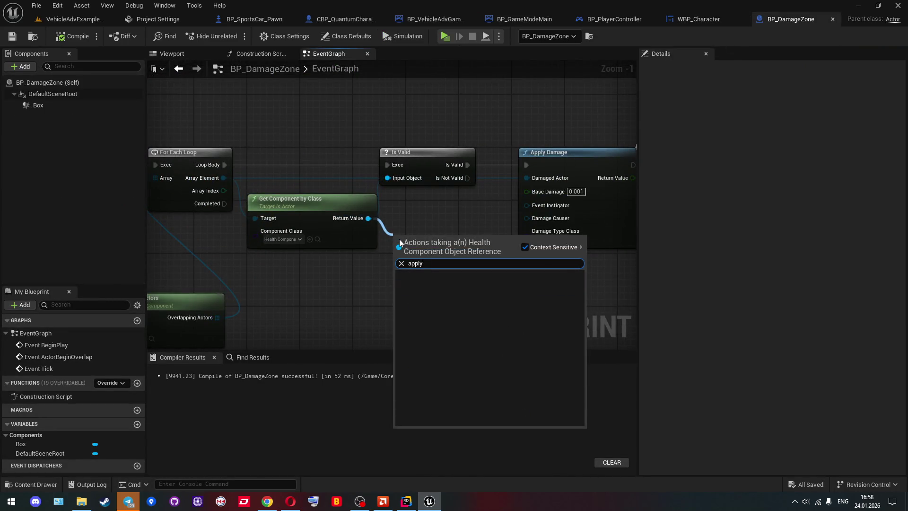
{"action": "key", "text": "ctrl+a"}
{"action": "type", "text": "damage"}
{"action": "key", "text": "Escape"}
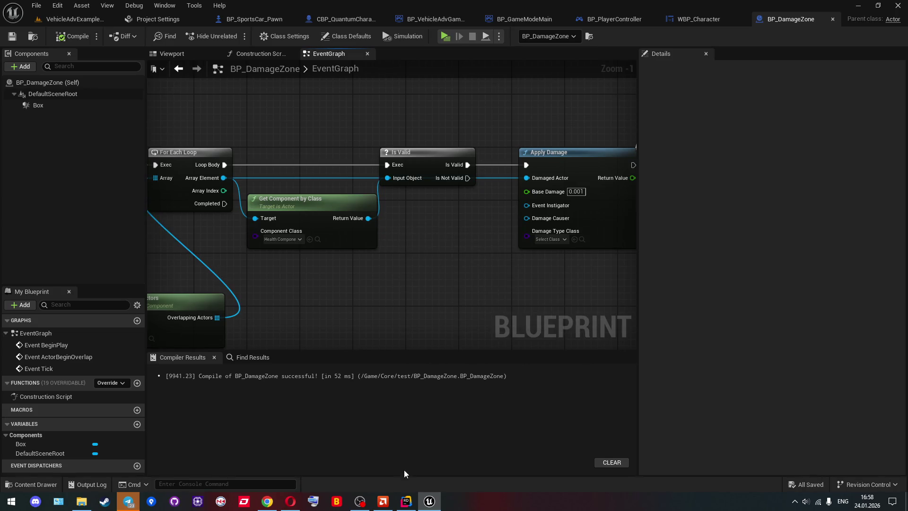
{"action": "left_click", "coordinate": [407, 501]}
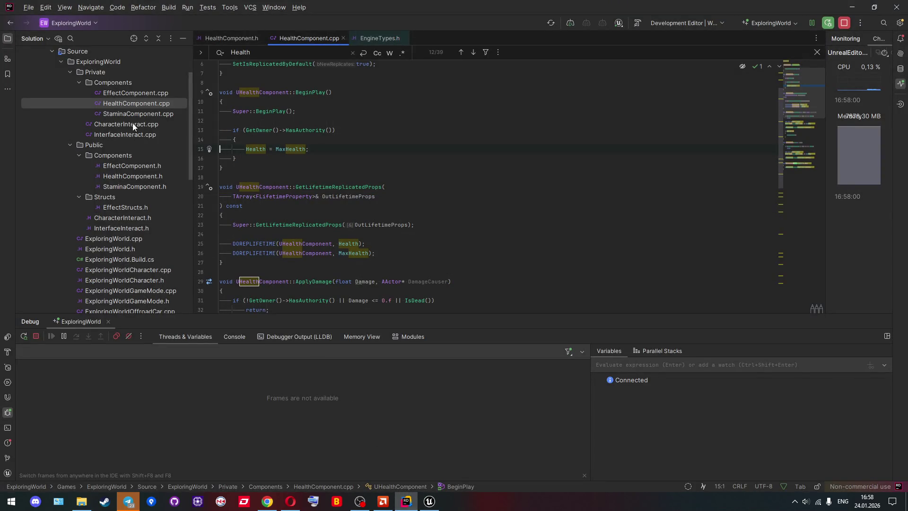
Open HealthComponent.h and locate the ApplyDamage declaration
{"action": "left_click", "coordinate": [118, 176]}
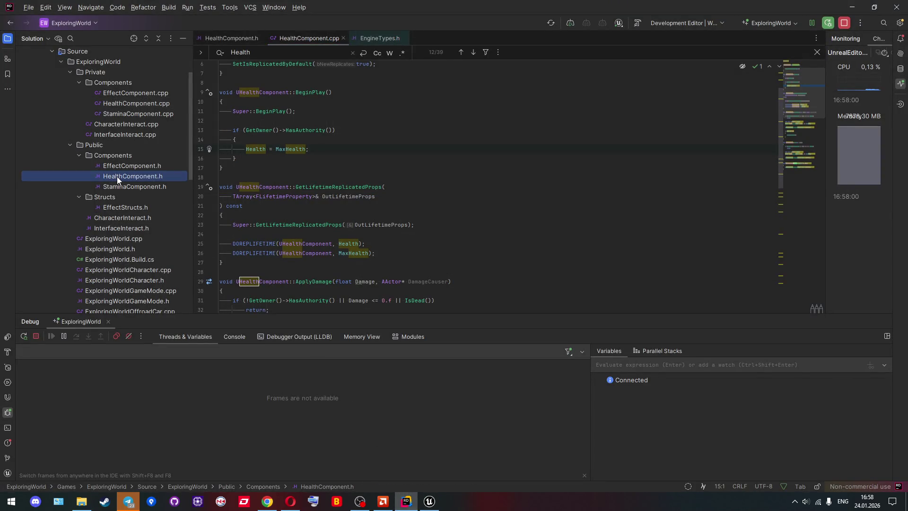
{"action": "double_click", "coordinate": [117, 176]}
{"action": "scroll", "coordinate": [288, 209], "scroll_direction": "up", "scroll_amount": 4}
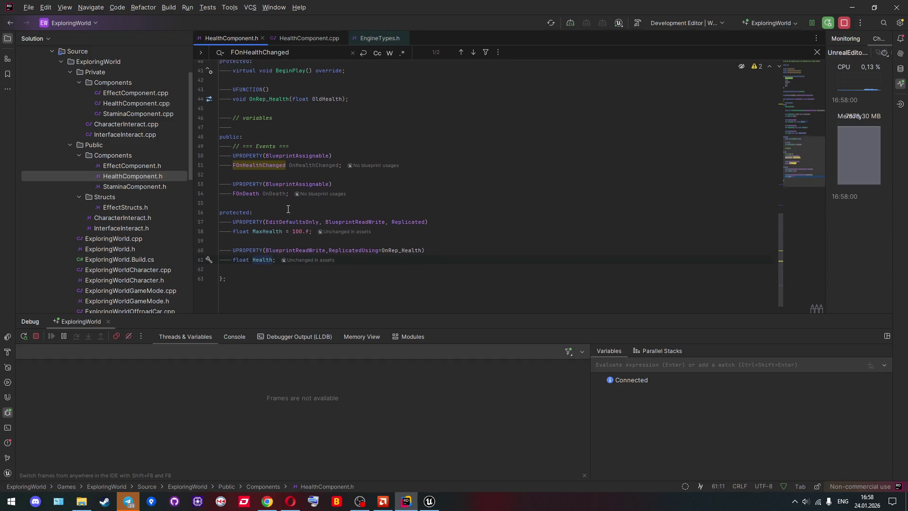
{"action": "scroll", "coordinate": [288, 209], "scroll_direction": "up", "scroll_amount": 3}
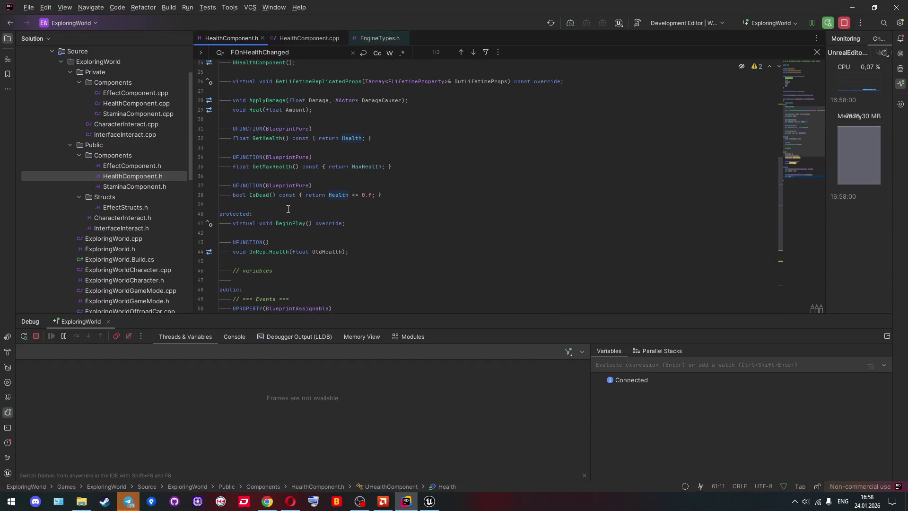
{"action": "scroll", "coordinate": [288, 209], "scroll_direction": "up", "scroll_amount": 1}
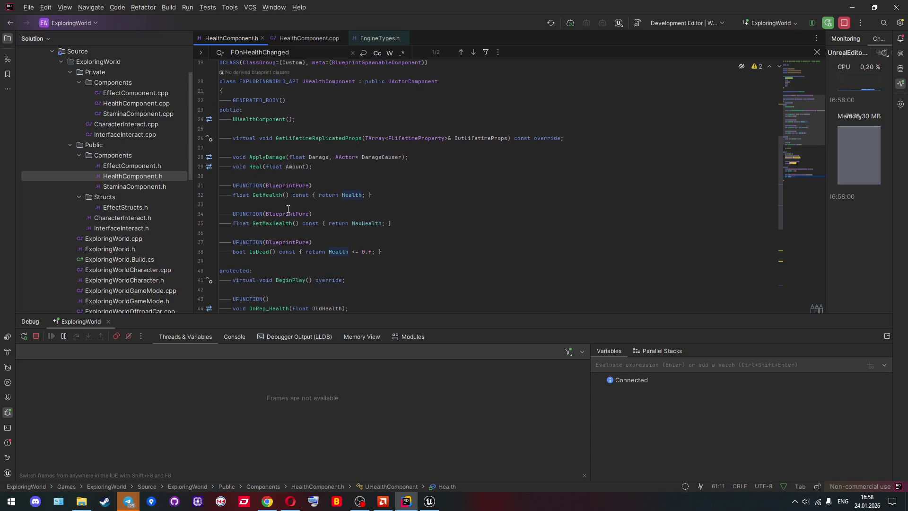
{"action": "left_click", "coordinate": [262, 158]}
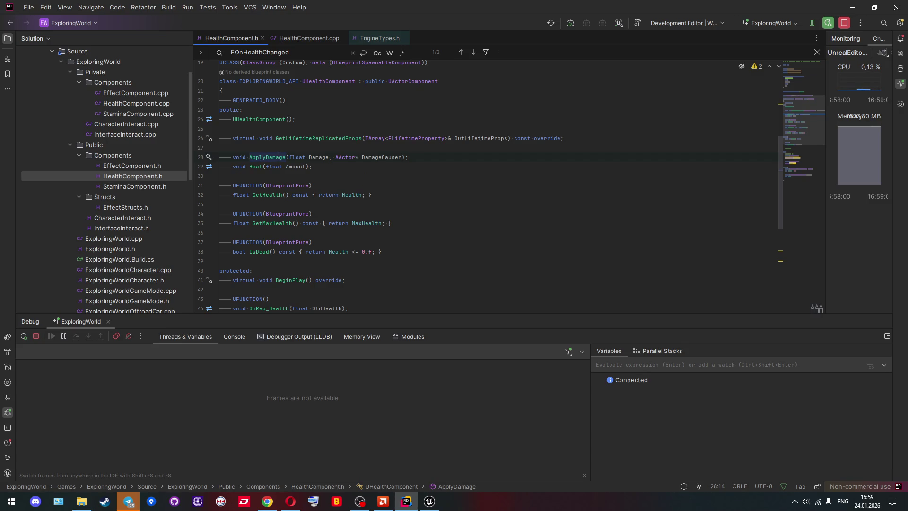
{"action": "mouse_move", "coordinate": [278, 157]}
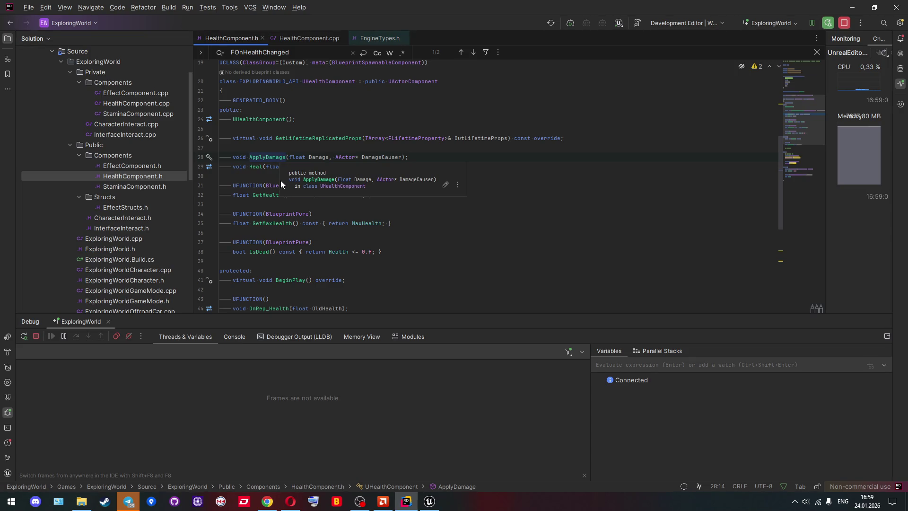
{"action": "scroll", "coordinate": [274, 232], "scroll_direction": "down", "scroll_amount": 5}
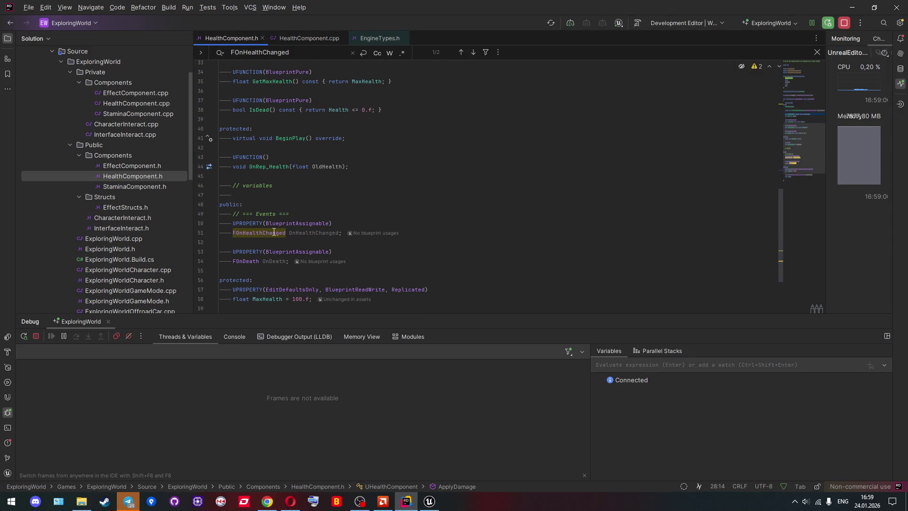
{"action": "scroll", "coordinate": [273, 232], "scroll_direction": "up", "scroll_amount": 3}
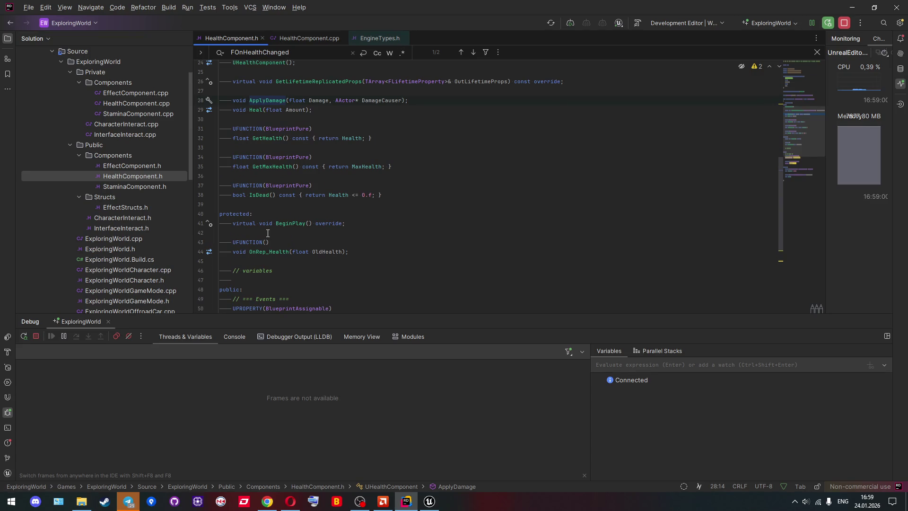
{"action": "scroll", "coordinate": [268, 234], "scroll_direction": "down", "scroll_amount": 6}
{"action": "scroll", "coordinate": [268, 234], "scroll_direction": "up", "scroll_amount": 7}
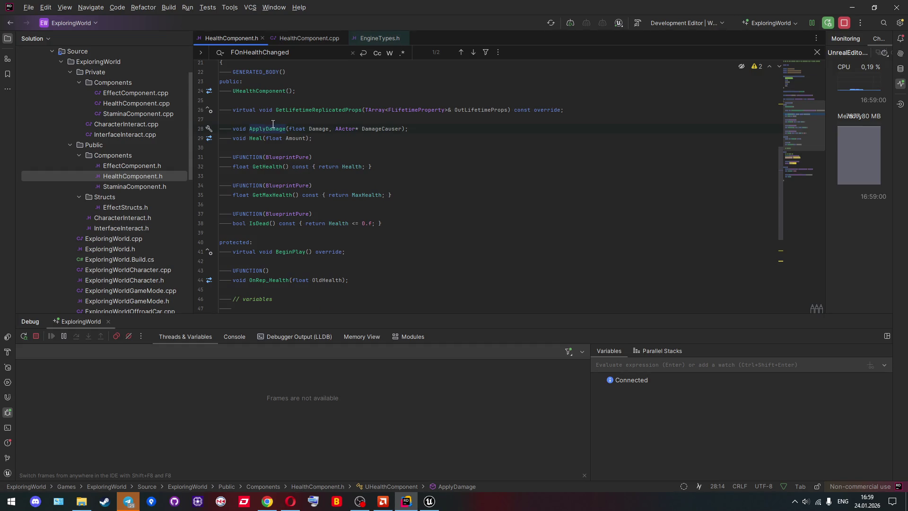
Add UFUNCTION(BlueprintCallable) on a new line above ApplyDamage
{"action": "left_click", "coordinate": [221, 119]}
{"action": "key", "text": "Return"}
{"action": "type", "text": "UFUNCTION(Blueprintable);"}
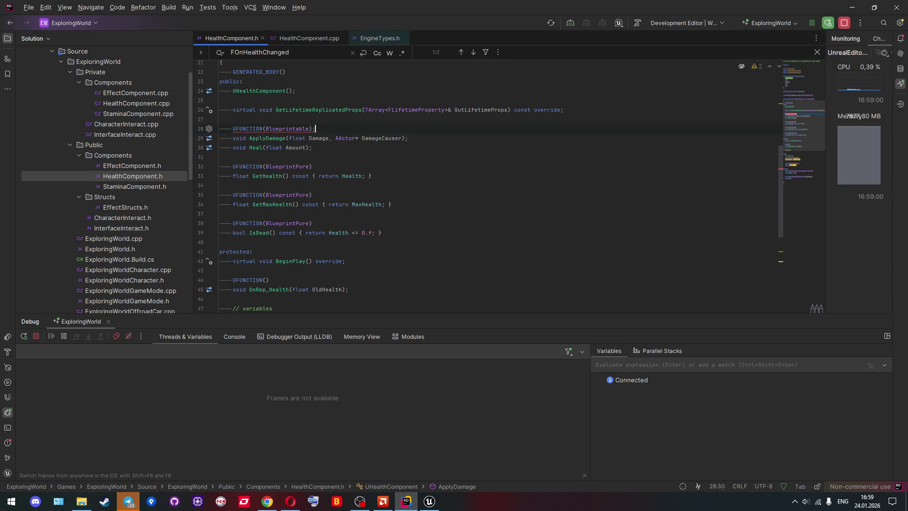
{"action": "key", "text": "BackSpace"}
{"action": "key", "text": "Left"}
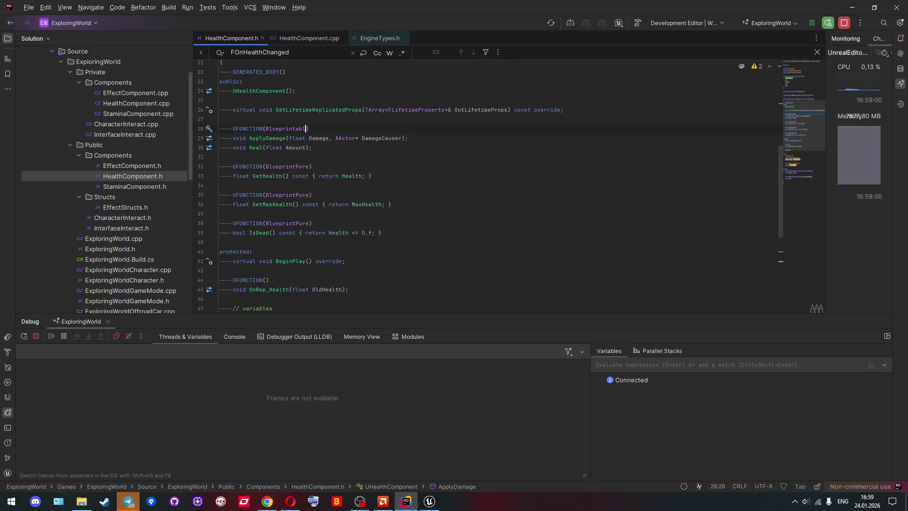
{"action": "key", "text": "BackSpace"}
{"action": "key", "text": "BackSpace"}
{"action": "key", "text": "BackSpace"}
{"action": "type", "text": "ntCallable"}
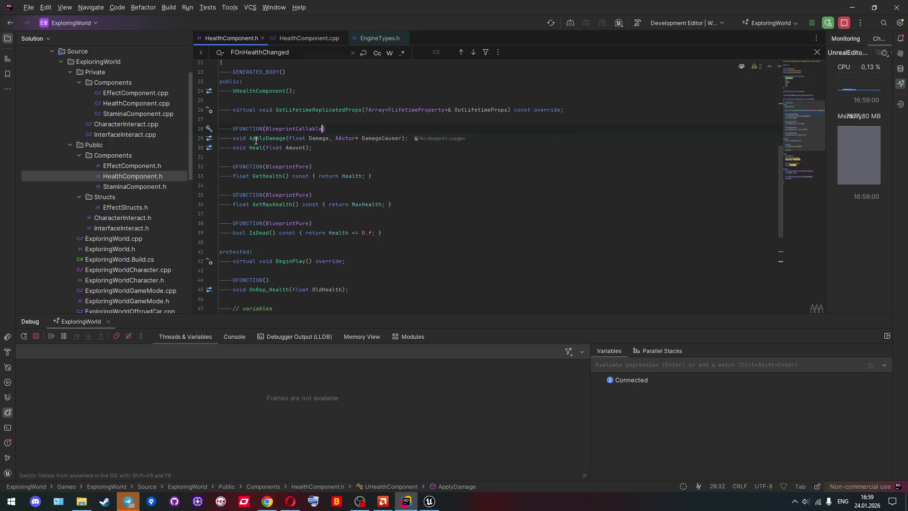
View the ApplyDamage definition in HealthComponent.cpp
{"action": "left_click", "coordinate": [272, 141], "text": "ctrl"}
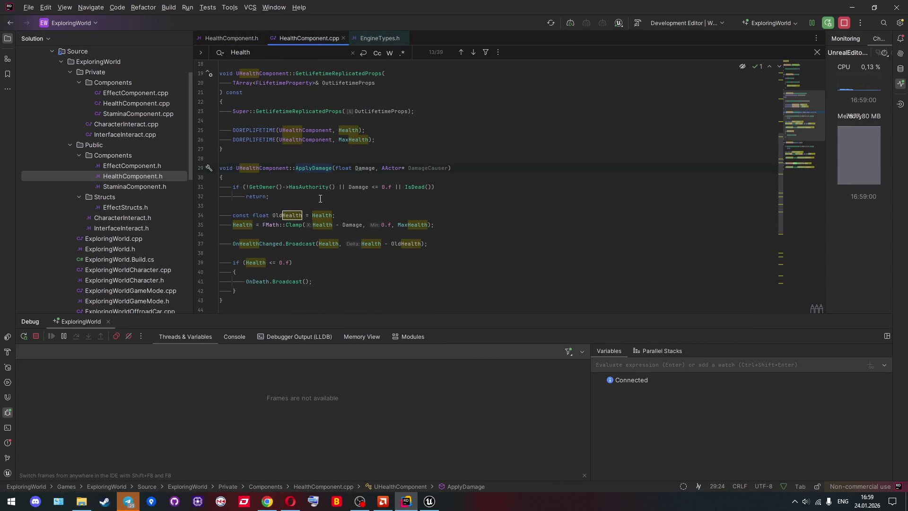
{"action": "mouse_move", "coordinate": [323, 189]}
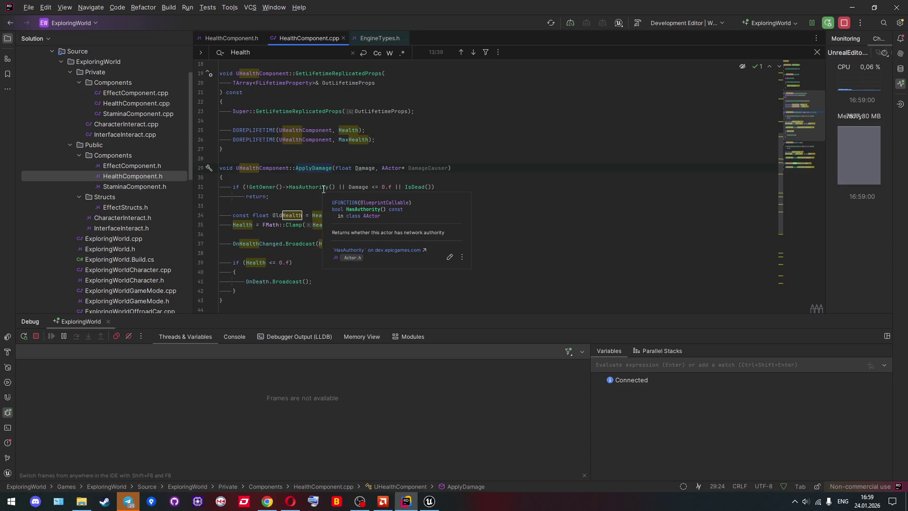
{"action": "scroll", "coordinate": [241, 192], "scroll_direction": "down", "scroll_amount": 1}
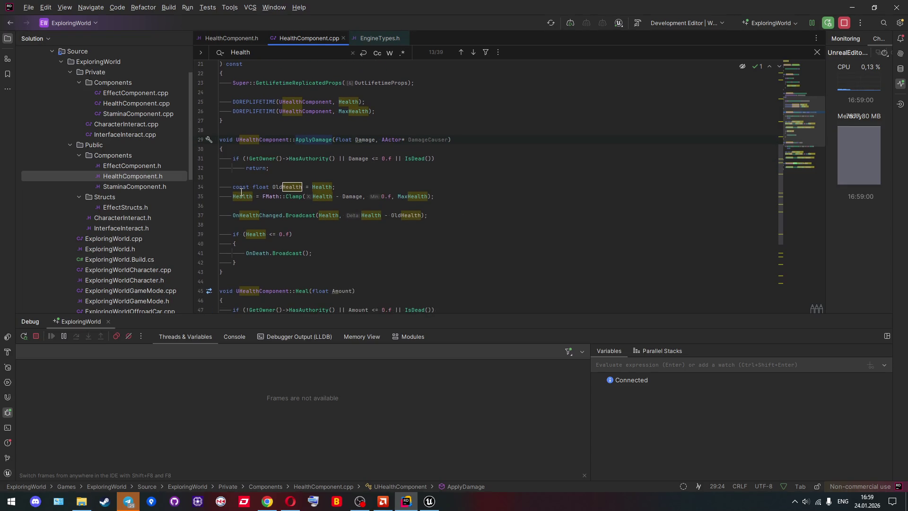
Start a build of the project from Rider
{"action": "key", "text": "alt+Tab"}
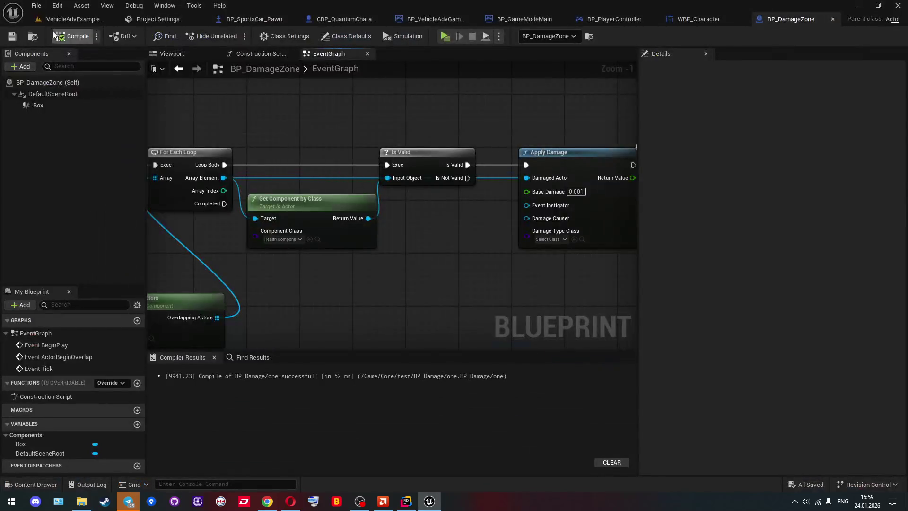
{"action": "left_click", "coordinate": [43, 14]}
{"action": "left_click", "coordinate": [38, 6]}
{"action": "key", "text": "alt+Tab"}
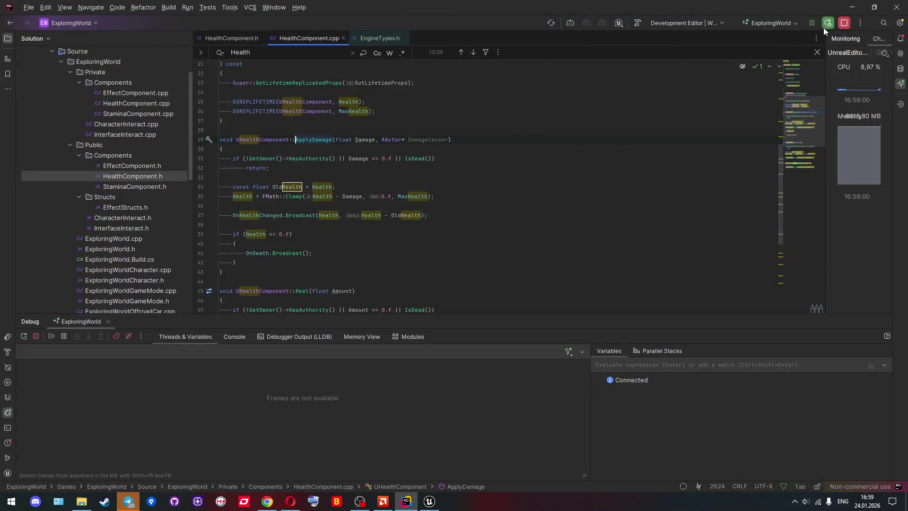
{"action": "left_click", "coordinate": [826, 27]}
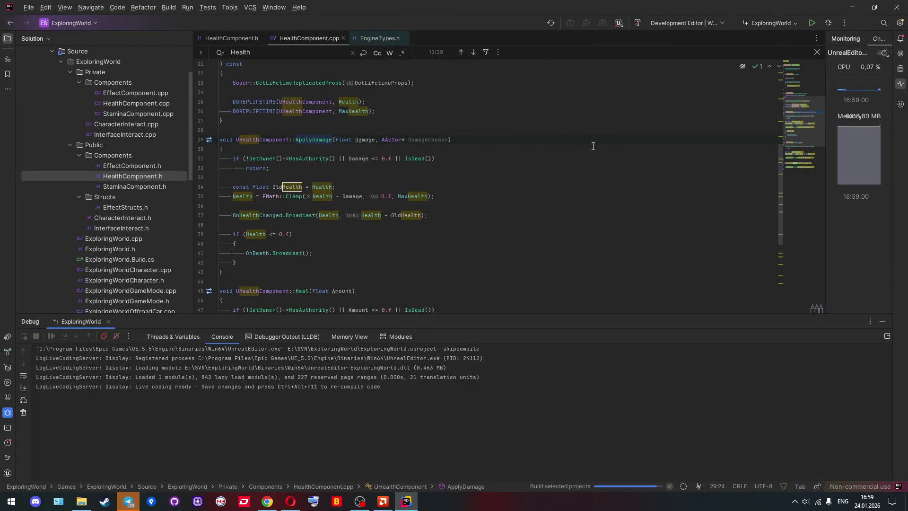
{"action": "key", "text": "alt+Tab"}
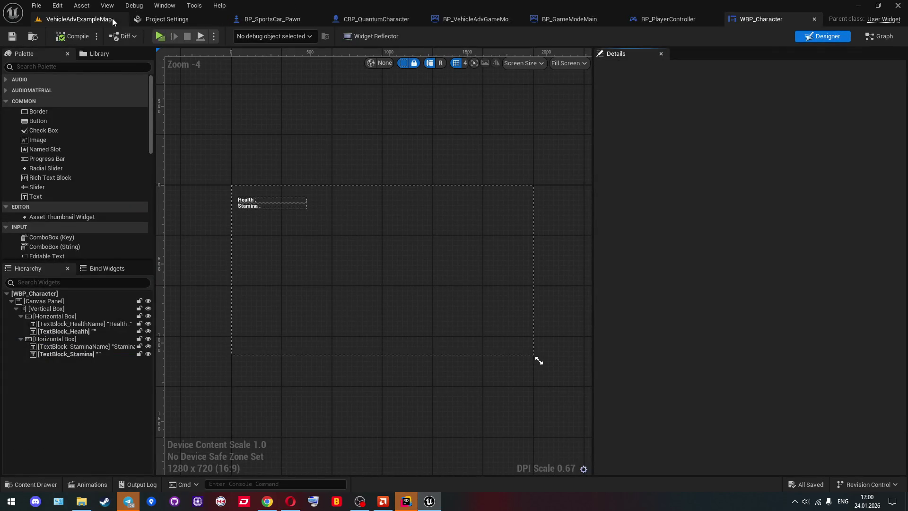
On VehicleAdvExampleMap, run a brief Server and Client play test, then stop it
{"action": "left_click", "coordinate": [90, 21]}
{"action": "left_click", "coordinate": [290, 37]}
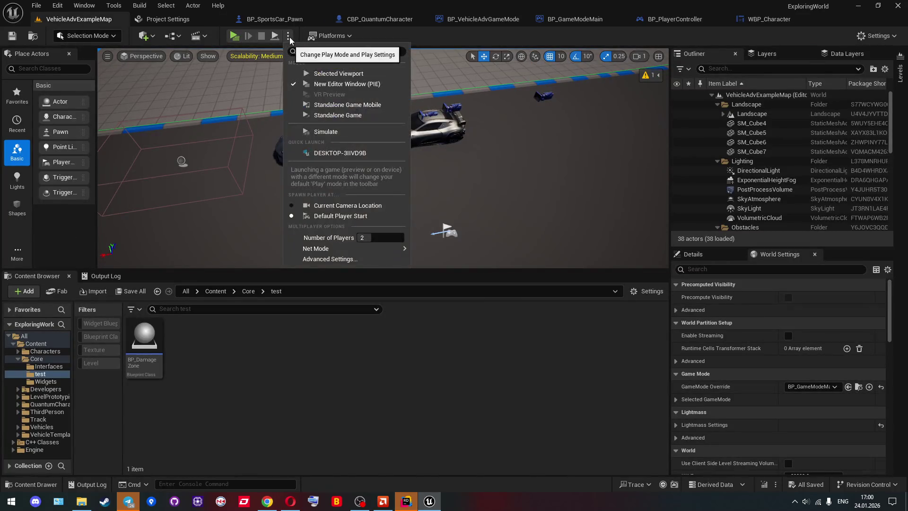
{"action": "left_click", "coordinate": [289, 36]}
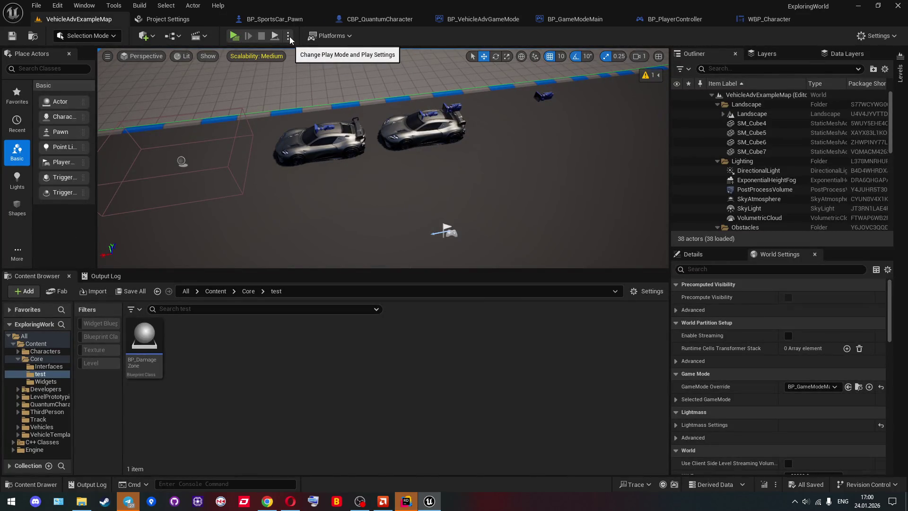
{"action": "left_click", "coordinate": [235, 36]}
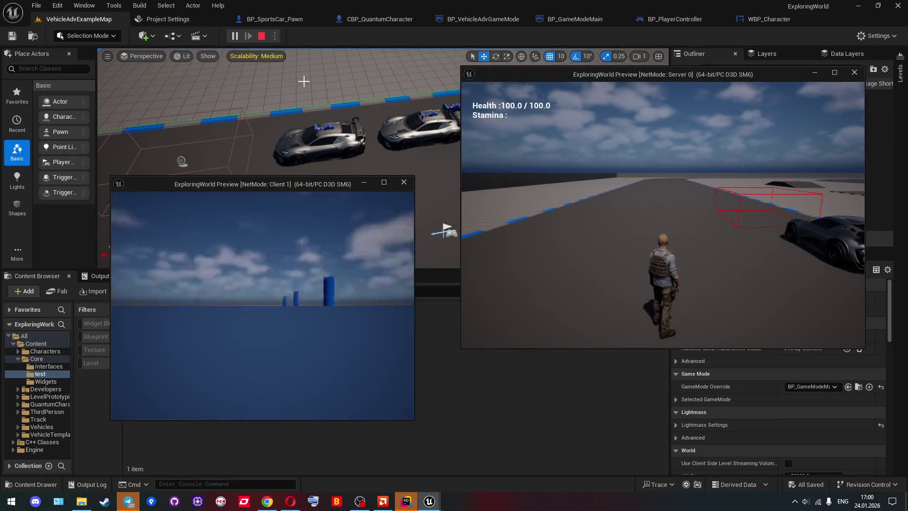
{"action": "key", "text": "Escape"}
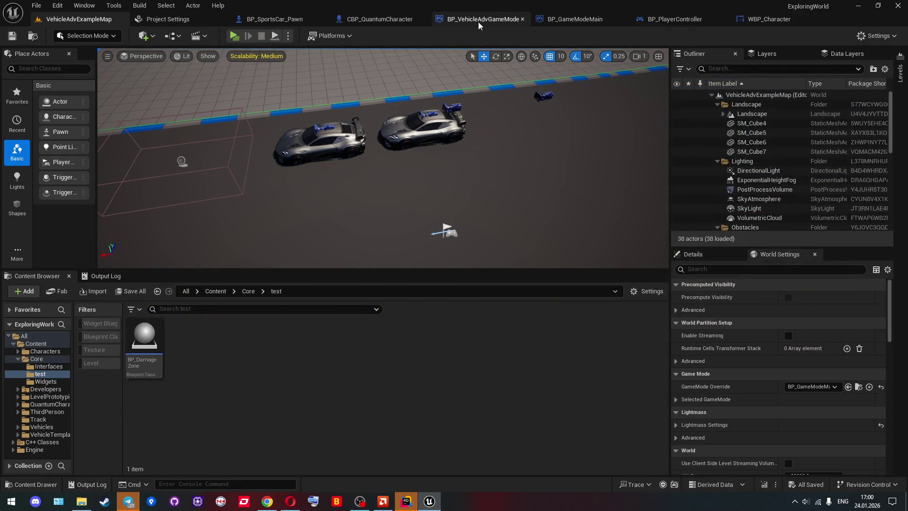
Open BP_DamageZone and add the Health Component's Apply Damage node from its Return Value
{"action": "left_click", "coordinate": [155, 334]}
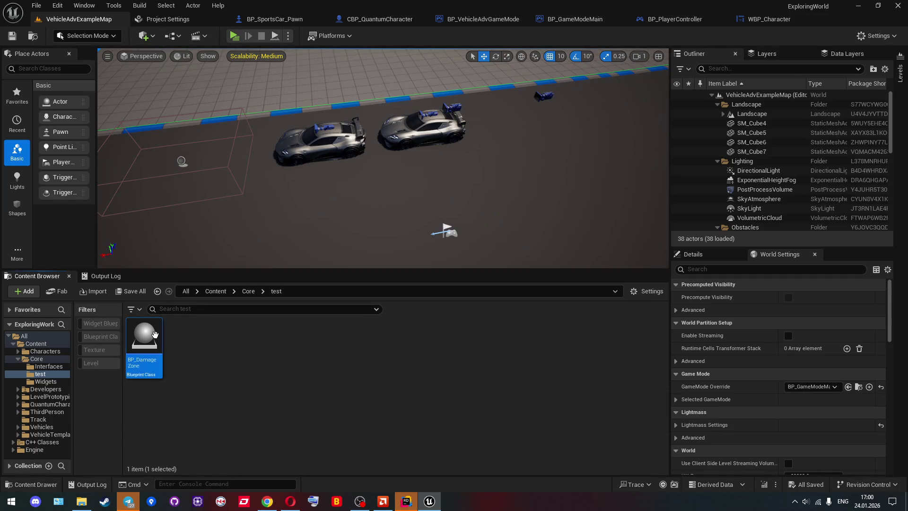
{"action": "double_click", "coordinate": [155, 334]}
{"action": "scroll", "coordinate": [440, 243], "scroll_direction": "up", "scroll_amount": 3}
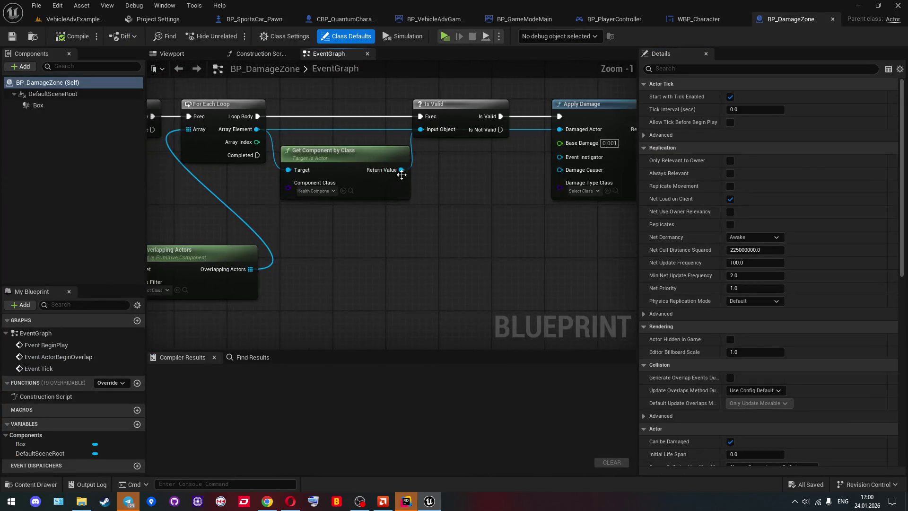
{"action": "left_click_drag", "start_coordinate": [402, 172], "coordinate": [434, 206]}
{"action": "type", "text": "appl"}
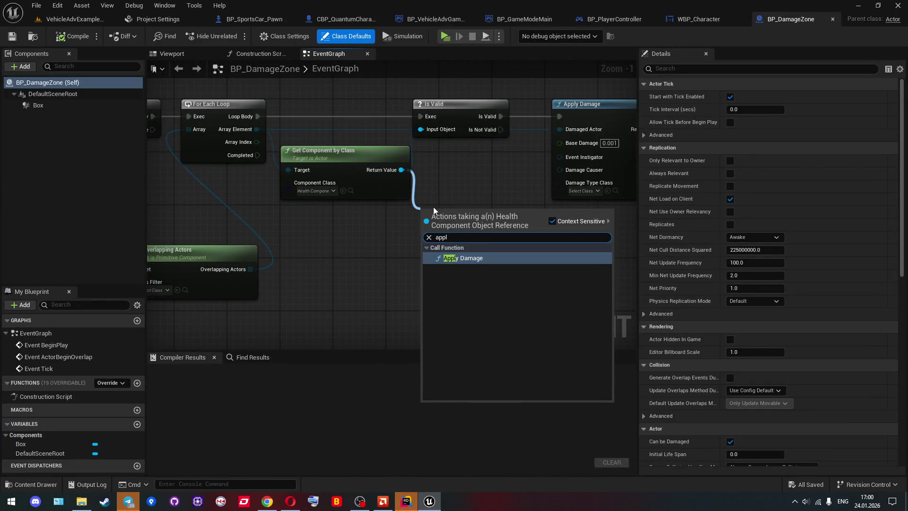
{"action": "key", "text": "Return"}
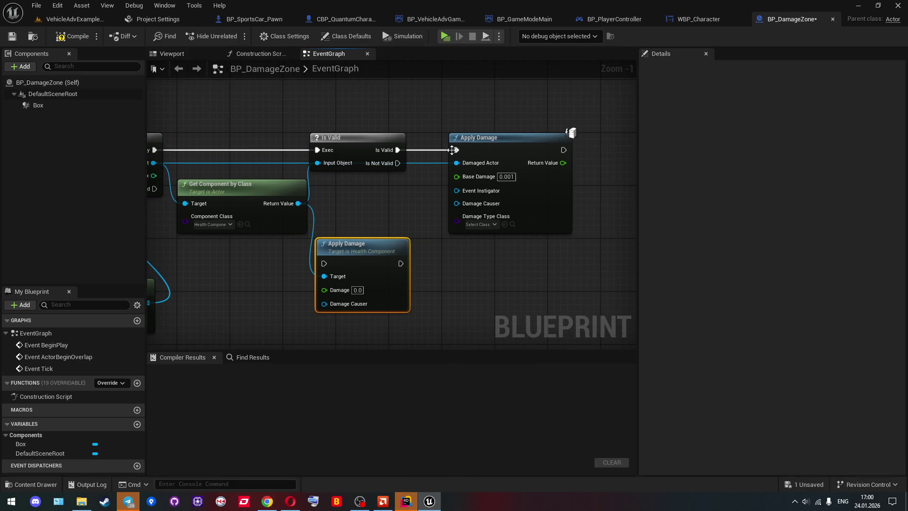
Unlink the old Apply Damage and wire Is Valid into the new Apply Damage node
{"action": "left_click", "coordinate": [453, 150], "text": "alt"}
{"action": "left_click_drag", "start_coordinate": [479, 146], "coordinate": [571, 212]}
{"action": "left_click_drag", "start_coordinate": [335, 265], "coordinate": [461, 165]}
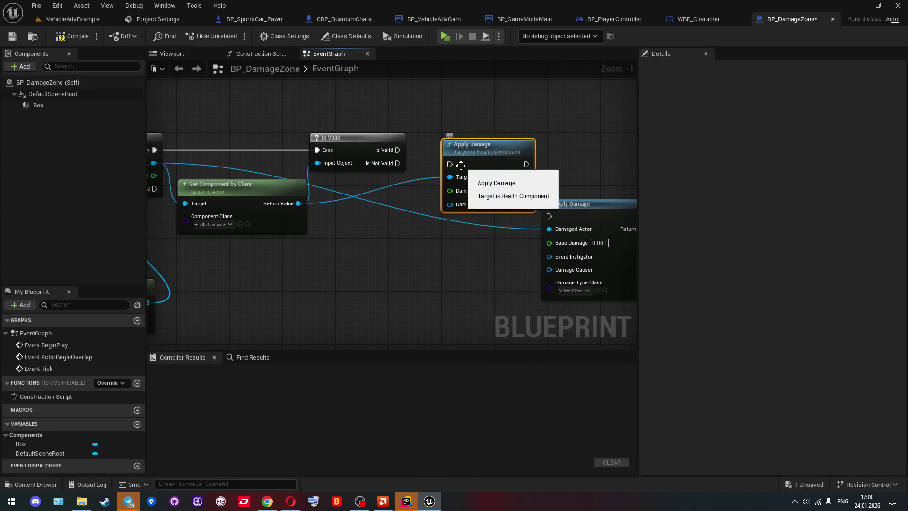
{"action": "mouse_move", "coordinate": [398, 150]}
{"action": "left_mouse_down"}
{"action": "mouse_move", "coordinate": [425, 147]}
{"action": "mouse_move", "coordinate": [450, 164]}
{"action": "mouse_move", "coordinate": [493, 124]}
{"action": "left_mouse_up"}
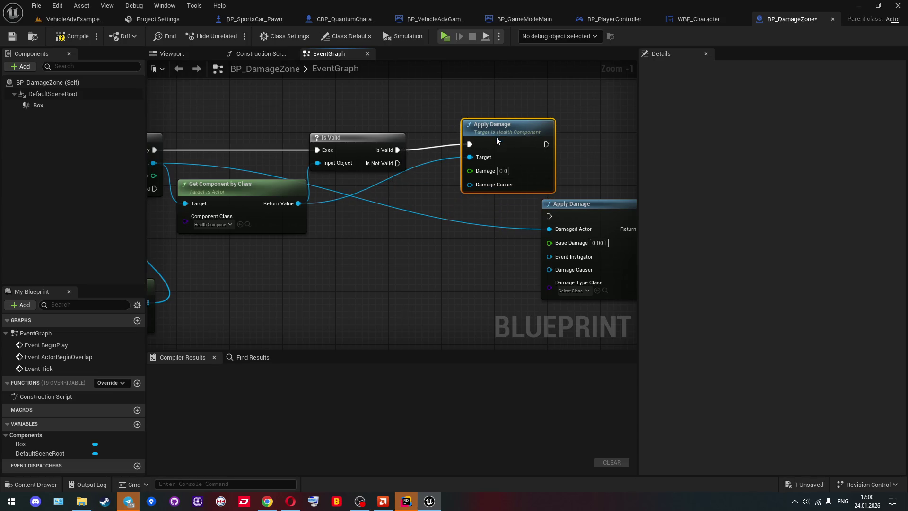
Set the new node's Damage to 0.01 and connect Self as Damage Causer
{"action": "left_click", "coordinate": [505, 170]}
{"action": "type", "text": "1"}
{"action": "key", "text": "Return"}
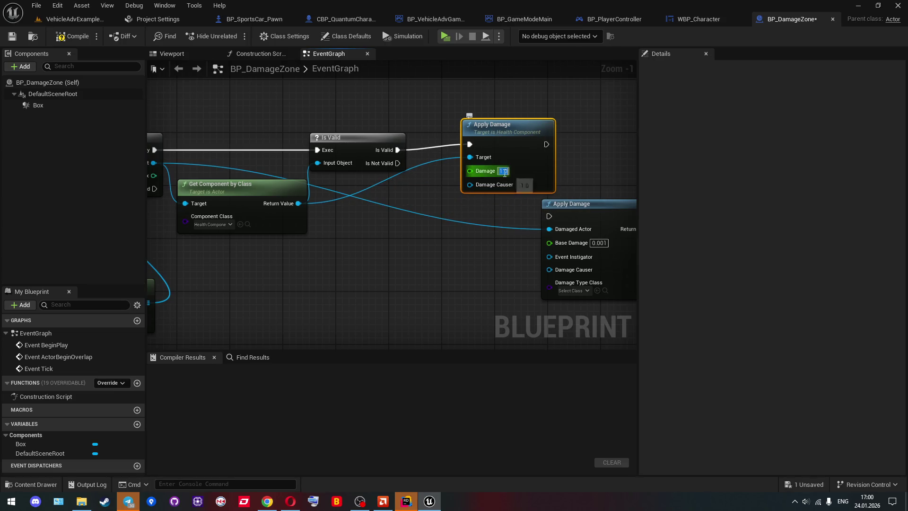
{"action": "type", "text": "0.01"}
{"action": "left_click", "coordinate": [415, 243]}
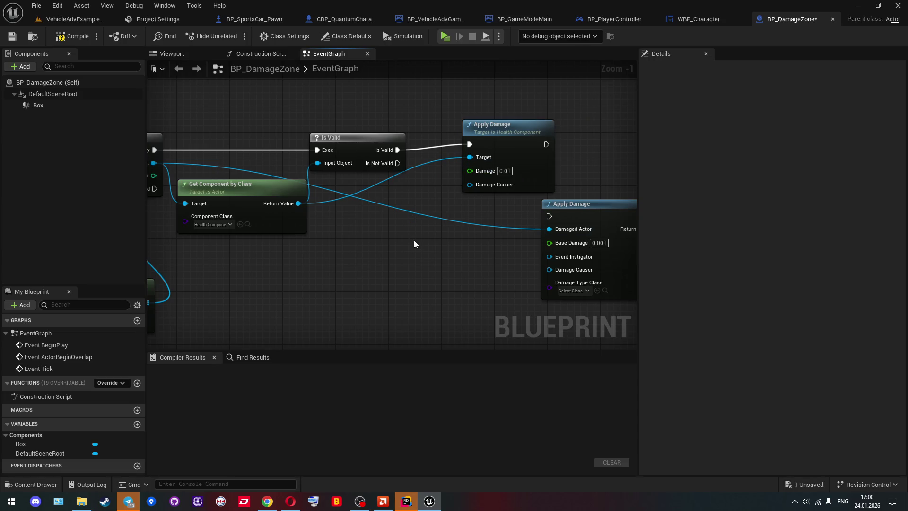
{"action": "scroll", "coordinate": [416, 242], "scroll_direction": "down", "scroll_amount": 2}
{"action": "left_click_drag", "start_coordinate": [478, 182], "coordinate": [431, 233]}
{"action": "type", "text": "se"}
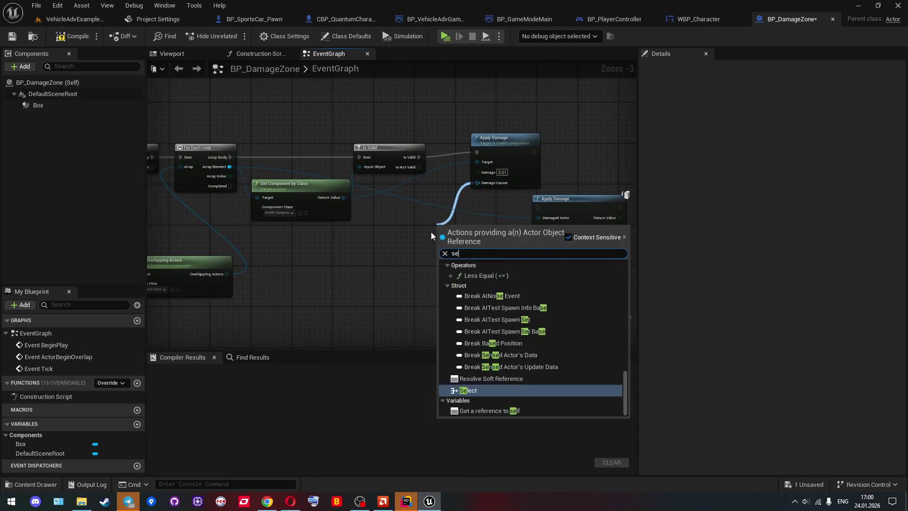
{"action": "type", "text": "lf"}
{"action": "key", "text": "Return"}
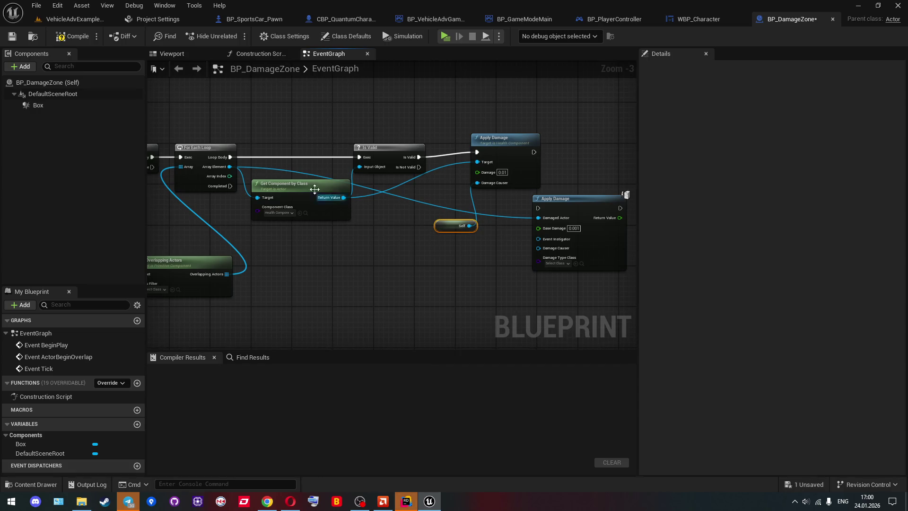
Compile and save BP_DamageZone, then return to the level editor
{"action": "left_click", "coordinate": [74, 36]}
{"action": "left_click", "coordinate": [12, 36]}
{"action": "left_click", "coordinate": [71, 19]}
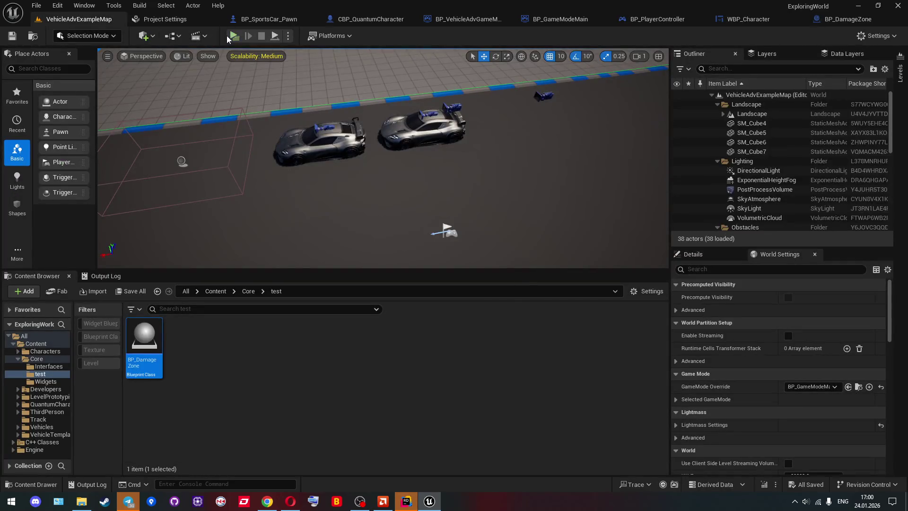
{"action": "left_click", "coordinate": [233, 36]}
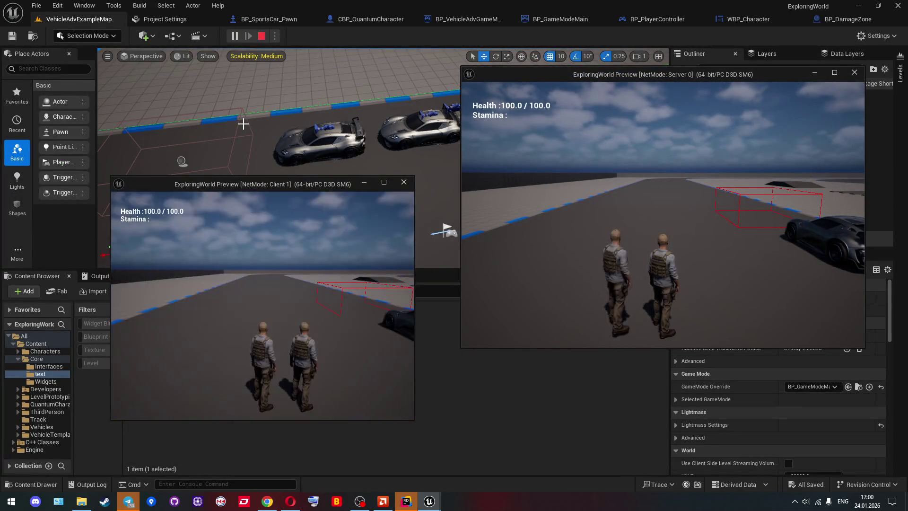
{"action": "key", "text": "w"}
{"action": "key", "text": "w"}
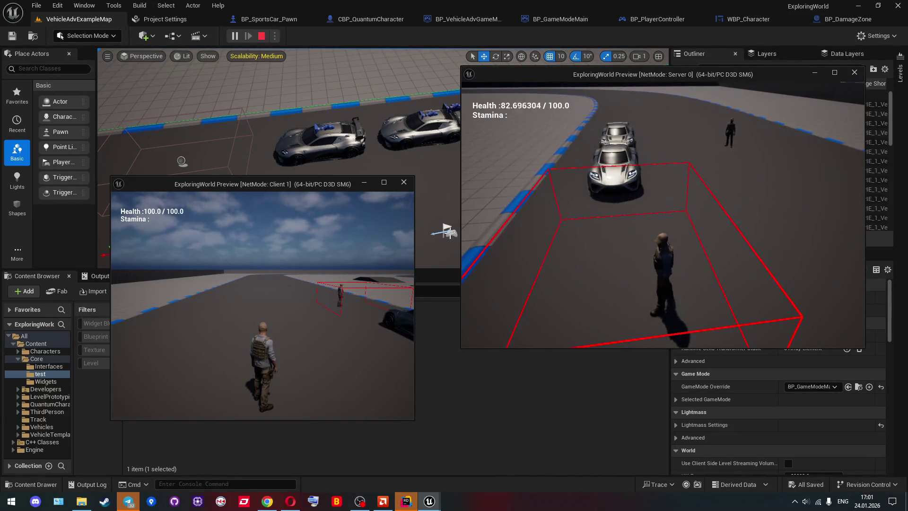
{"action": "key", "text": "w"}
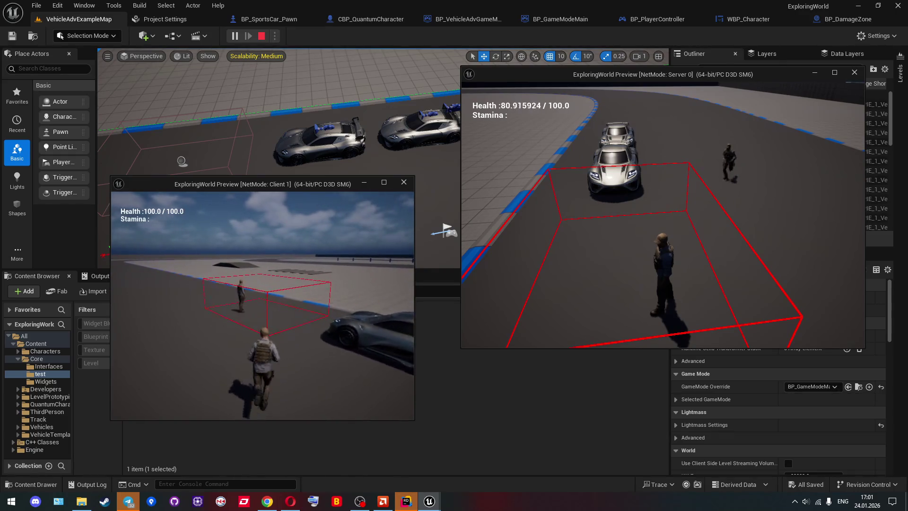
{"action": "key", "text": "w"}
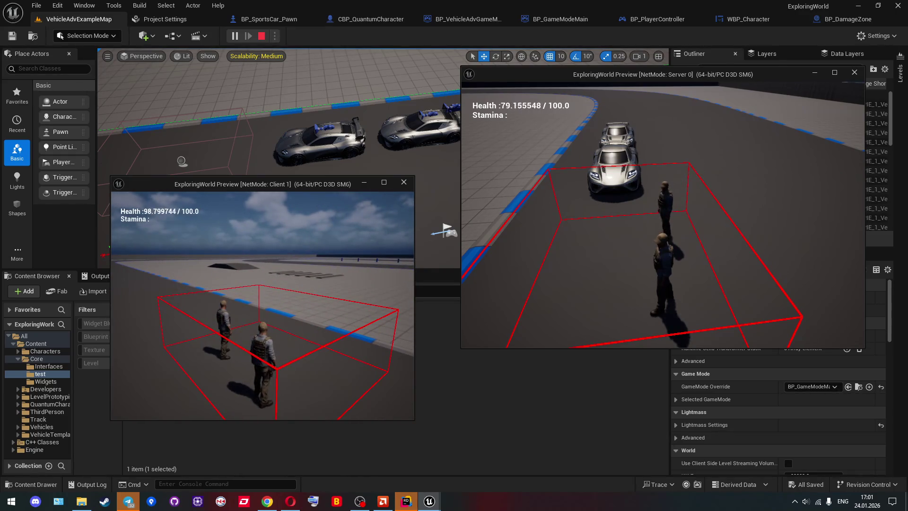
{"action": "key", "text": "w"}
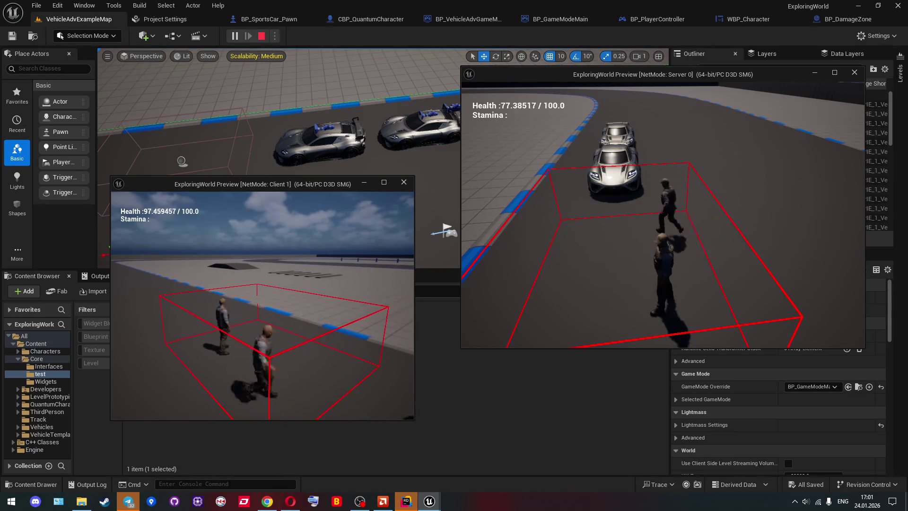
{"action": "key", "text": "s"}
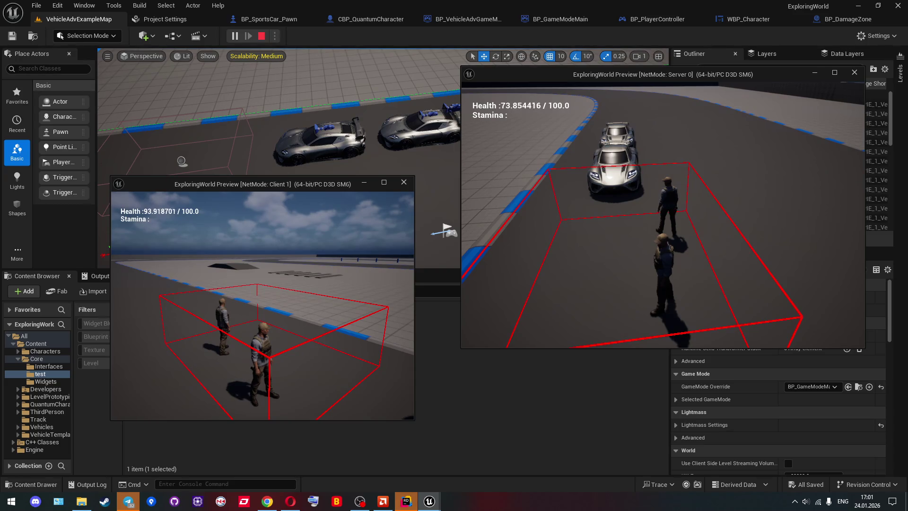
{"action": "key", "text": "w"}
{"action": "key", "text": "Escape"}
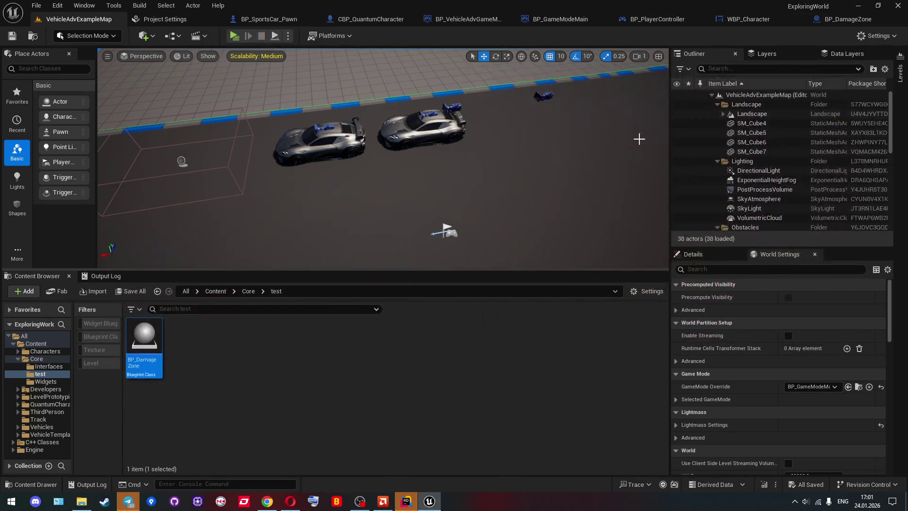
Change Apply Damage's Damage from 0.01 to 0.1, save BP_DamageZone, and return to VehicleAdvExampleMap
{"action": "left_click", "coordinate": [838, 24]}
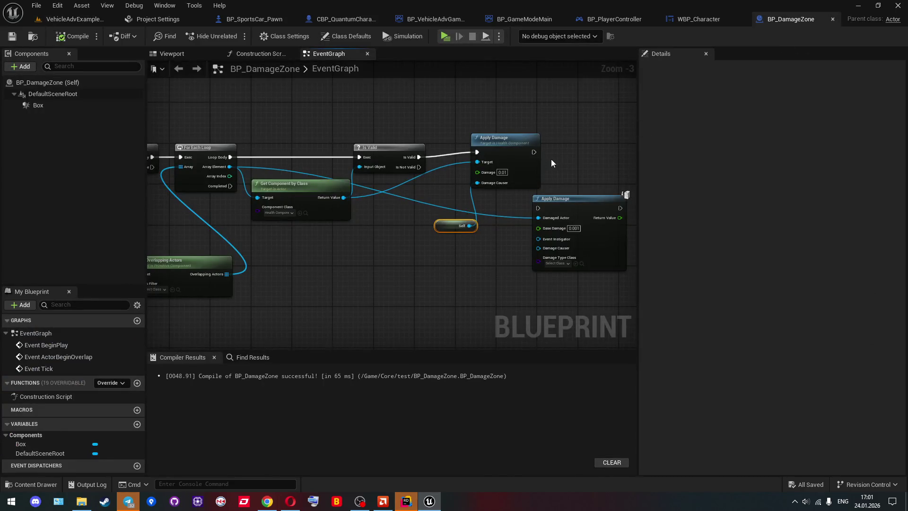
{"action": "scroll", "coordinate": [472, 255], "scroll_direction": "up", "scroll_amount": 3}
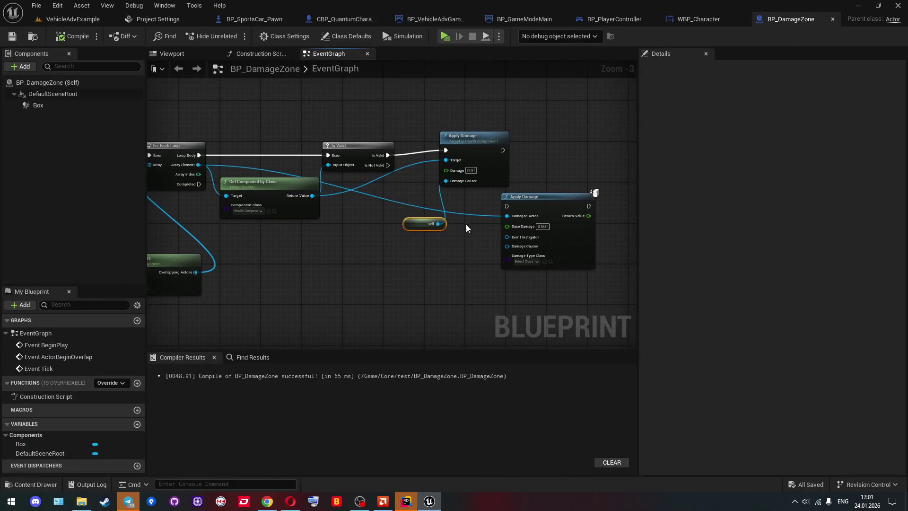
{"action": "left_click", "coordinate": [473, 145]}
{"action": "left_click", "coordinate": [473, 146]}
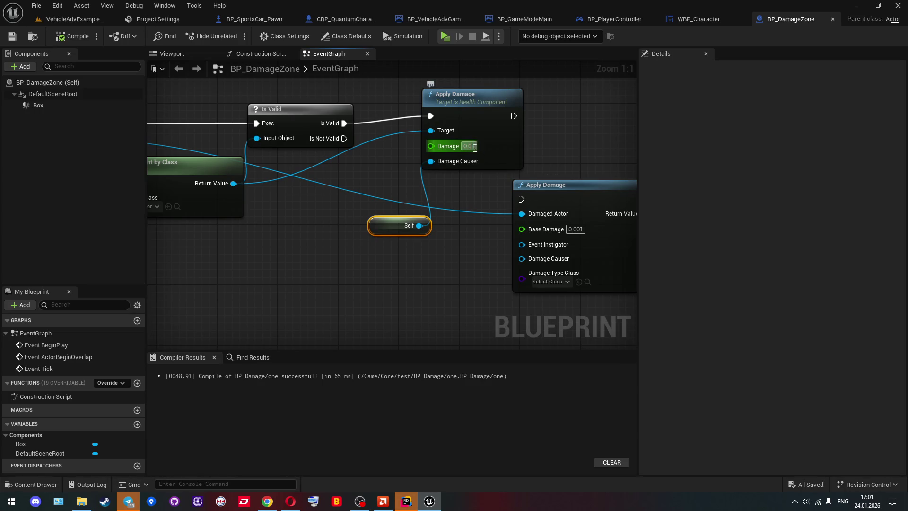
{"action": "key", "text": "Return"}
{"action": "left_click", "coordinate": [554, 142]}
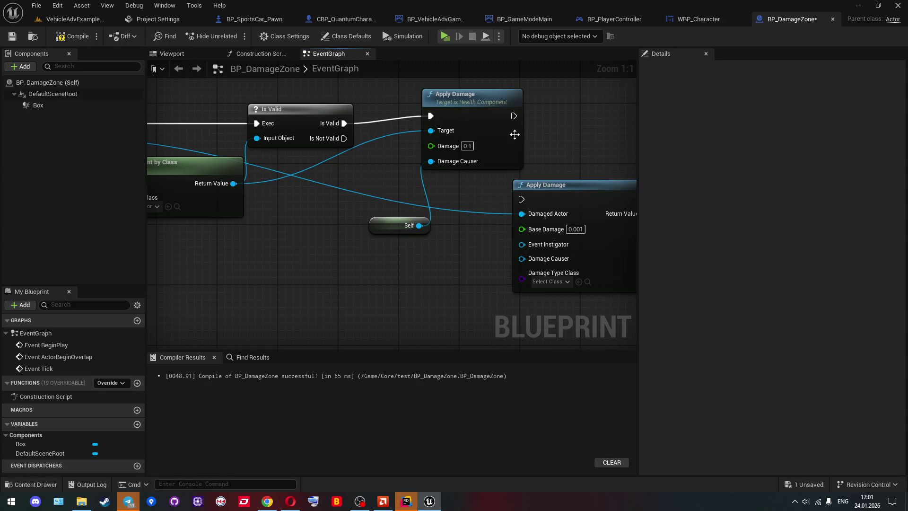
{"action": "left_click", "coordinate": [12, 36]}
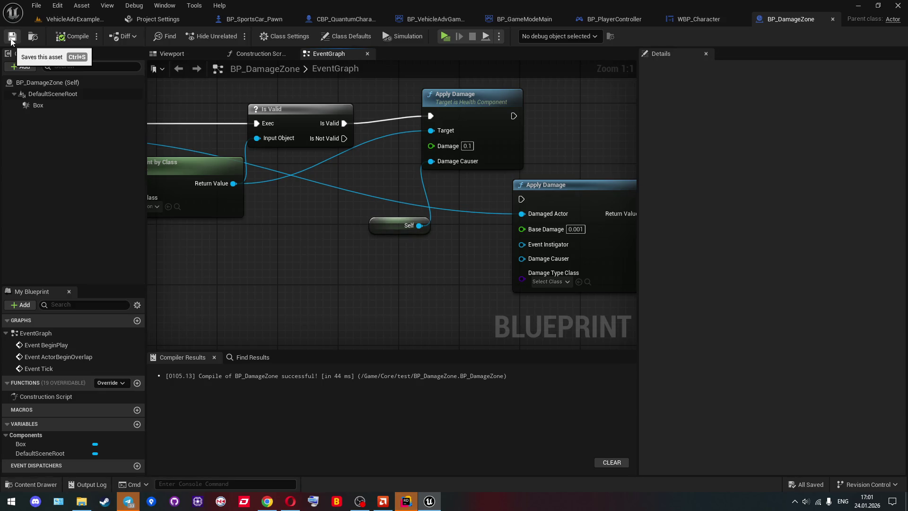
{"action": "left_click", "coordinate": [60, 22]}
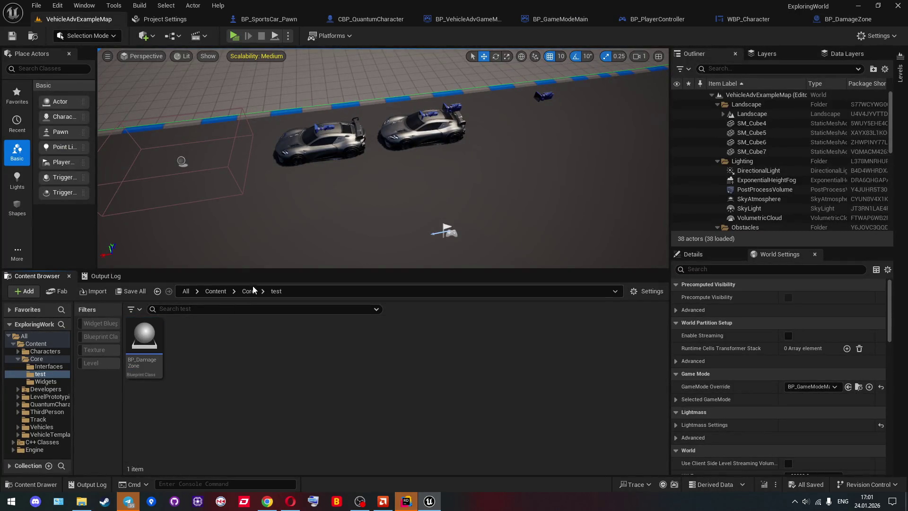
Create a User Widget blueprint named WBP_HealthBar in Core/Widgets
{"action": "left_click", "coordinate": [251, 291]}
{"action": "double_click", "coordinate": [221, 345]}
{"action": "right_click", "coordinate": [220, 344]}
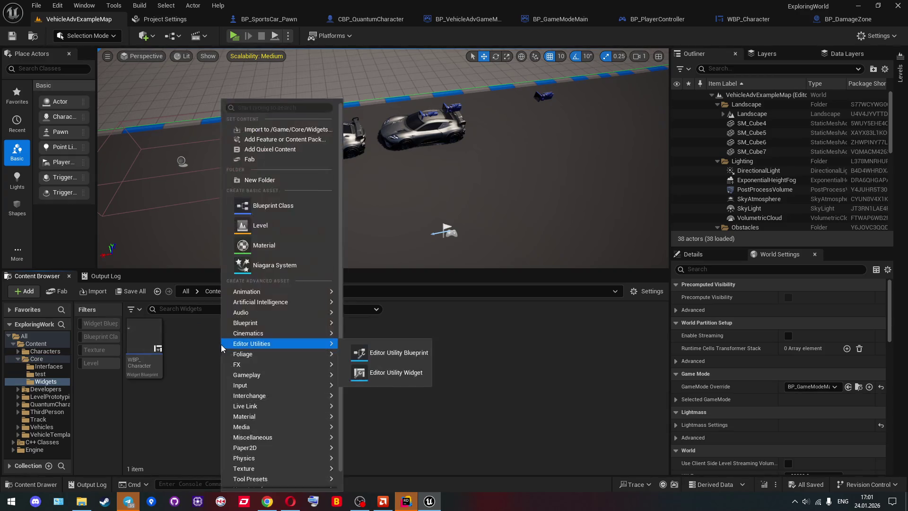
{"action": "mouse_move", "coordinate": [286, 457]}
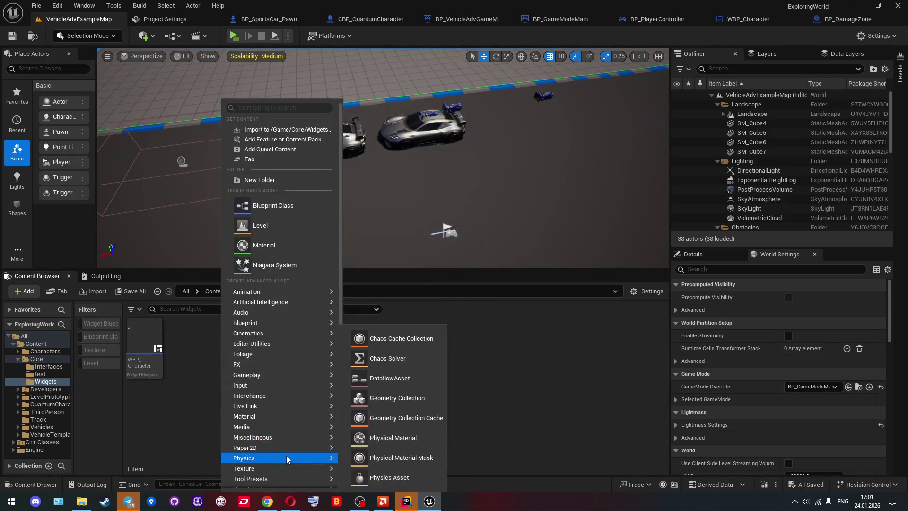
{"action": "scroll", "coordinate": [288, 469], "scroll_direction": "down", "scroll_amount": 1}
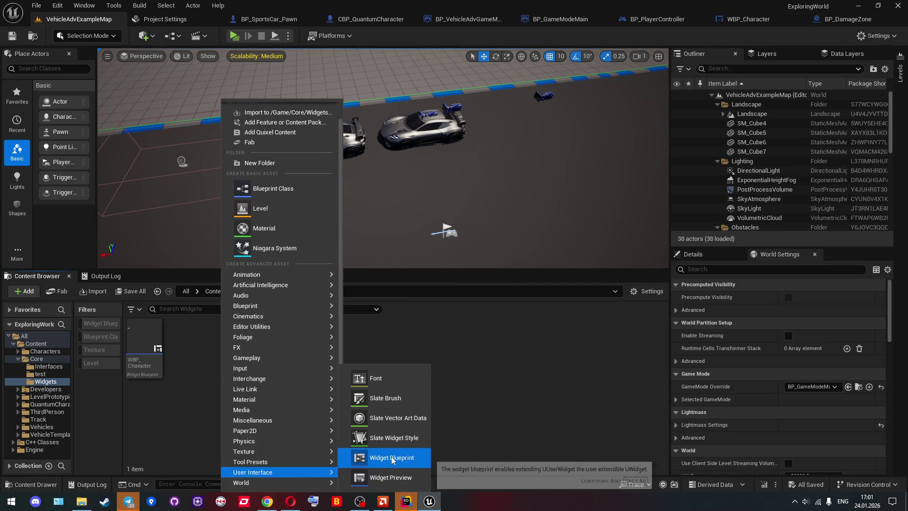
{"action": "left_click", "coordinate": [391, 458]}
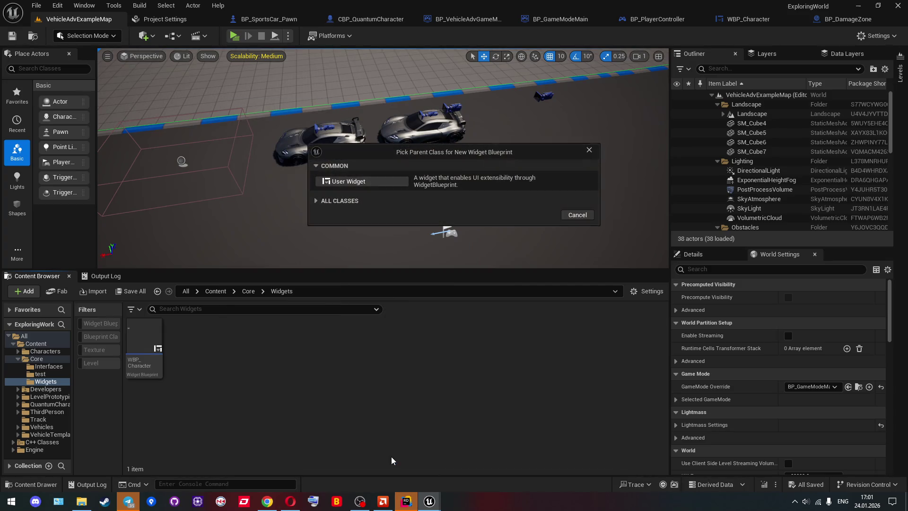
{"action": "left_click", "coordinate": [341, 184]}
{"action": "type", "text": "HealthBar"}
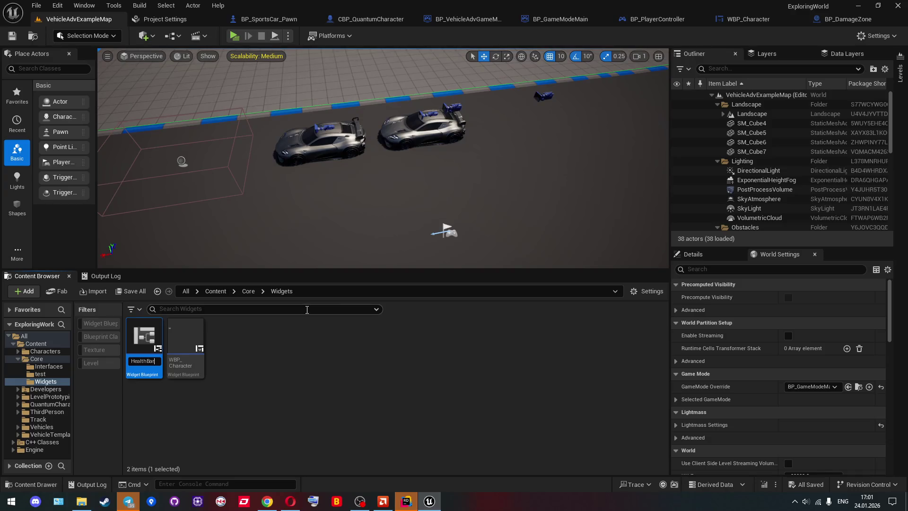
{"action": "key", "text": "Return"}
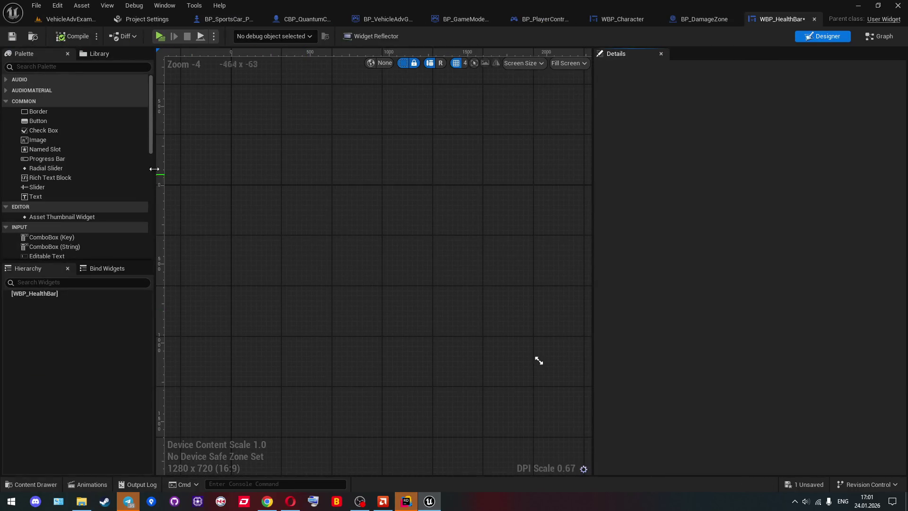
Delete the Event Tick node group from WBP_Character's event graph
{"action": "left_click", "coordinate": [621, 19]}
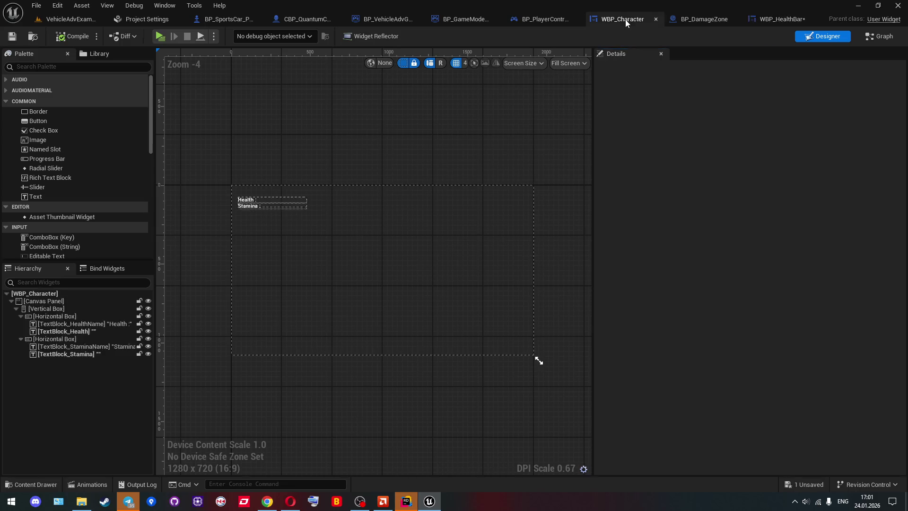
{"action": "left_click", "coordinate": [880, 37]}
{"action": "scroll", "coordinate": [481, 195], "scroll_direction": "down", "scroll_amount": 2}
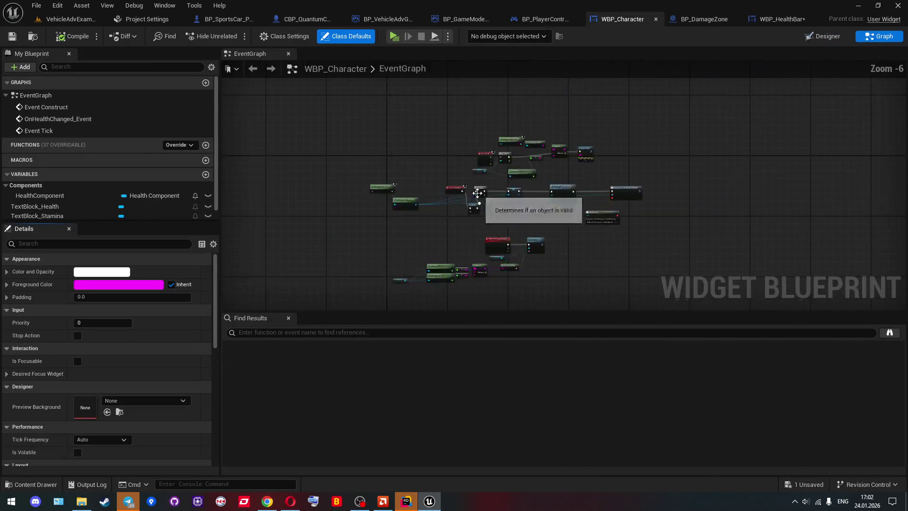
{"action": "scroll", "coordinate": [481, 194], "scroll_direction": "up", "scroll_amount": 2}
{"action": "scroll", "coordinate": [451, 149], "scroll_direction": "down", "scroll_amount": 1}
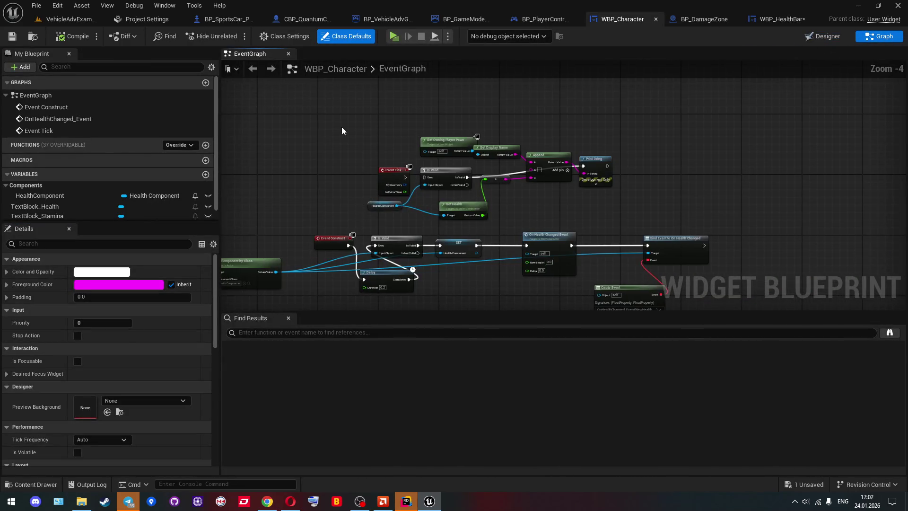
{"action": "left_click_drag", "start_coordinate": [341, 127], "coordinate": [606, 209]}
{"action": "key", "text": "Delete"}
Select WBP_Character's remaining OnHealthChanged nodes and bring up WBP_HealthBar's event graph
{"action": "left_click_drag", "start_coordinate": [460, 299], "coordinate": [483, 124]}
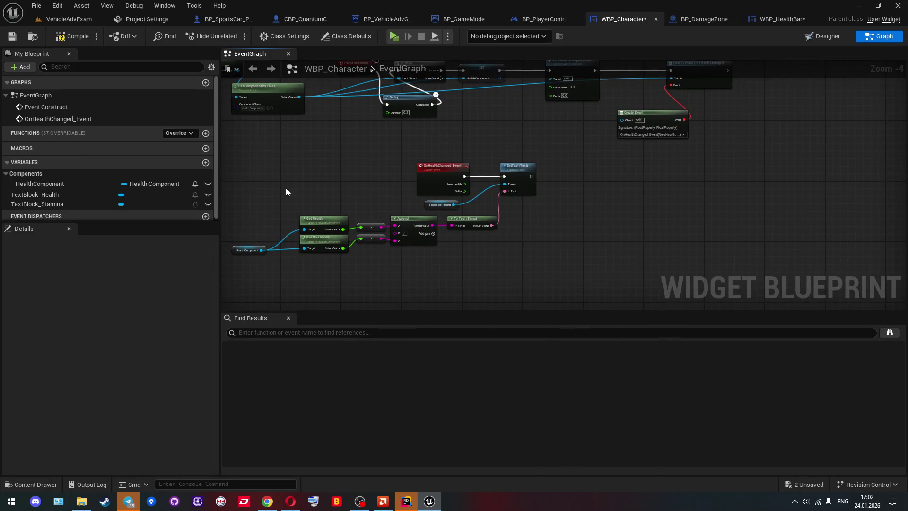
{"action": "left_click_drag", "start_coordinate": [286, 192], "coordinate": [406, 211]}
{"action": "scroll", "coordinate": [392, 225], "scroll_direction": "down", "scroll_amount": 1}
{"action": "mouse_move", "coordinate": [298, 99]}
{"action": "left_mouse_down"}
{"action": "mouse_move", "coordinate": [714, 274]}
{"action": "mouse_move", "coordinate": [779, 267]}
{"action": "left_mouse_up"}
{"action": "left_click", "coordinate": [775, 23]}
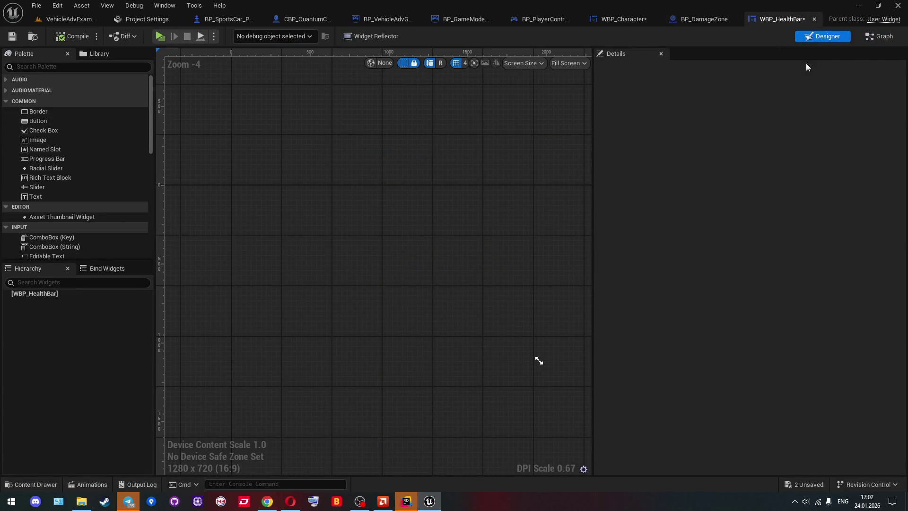
{"action": "left_click", "coordinate": [877, 37]}
Replace the default events with the pasted health nodes, creating a matching OnHealthChanged_Event function
{"action": "key", "text": "ctrl+a"}
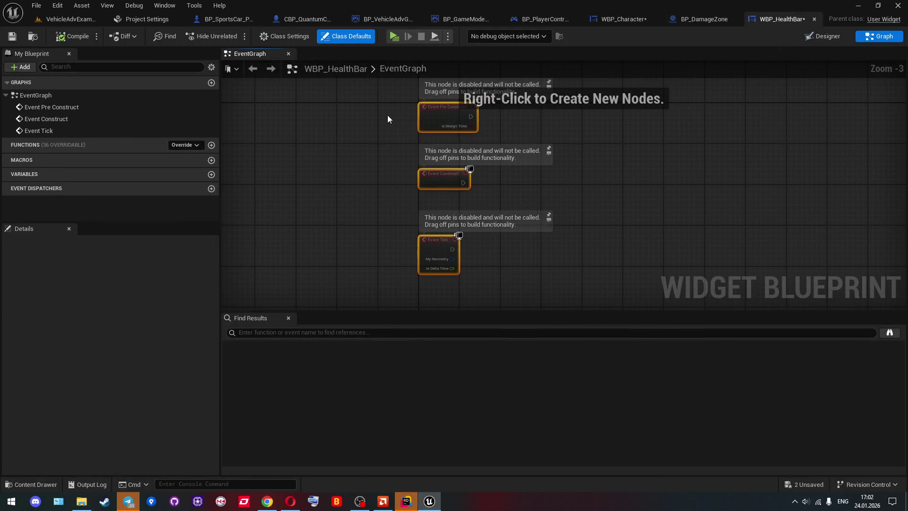
{"action": "key", "text": "Delete"}
{"action": "key", "text": "ctrl+v"}
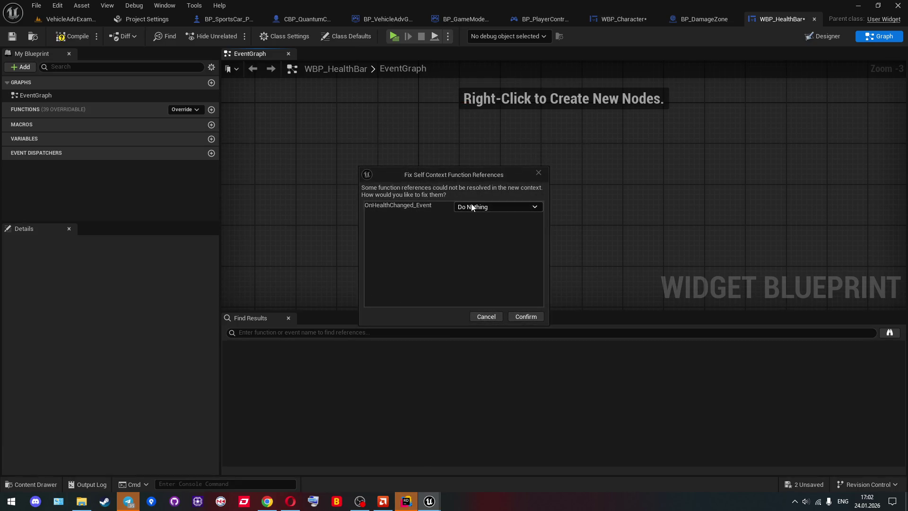
{"action": "left_click", "coordinate": [472, 207]}
{"action": "left_click", "coordinate": [493, 230]}
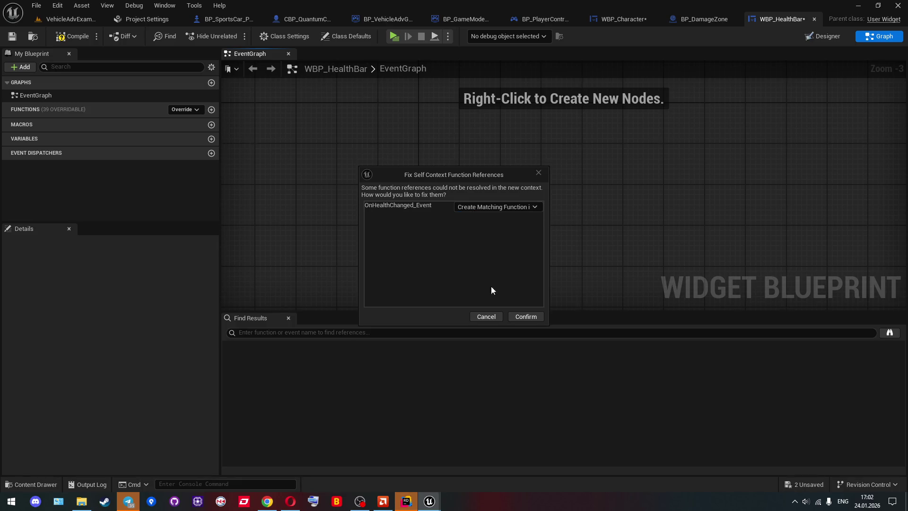
{"action": "left_click", "coordinate": [525, 317]}
Create a HealthComponent variable from the SET node's pin
{"action": "scroll", "coordinate": [463, 207], "scroll_direction": "down", "scroll_amount": 2}
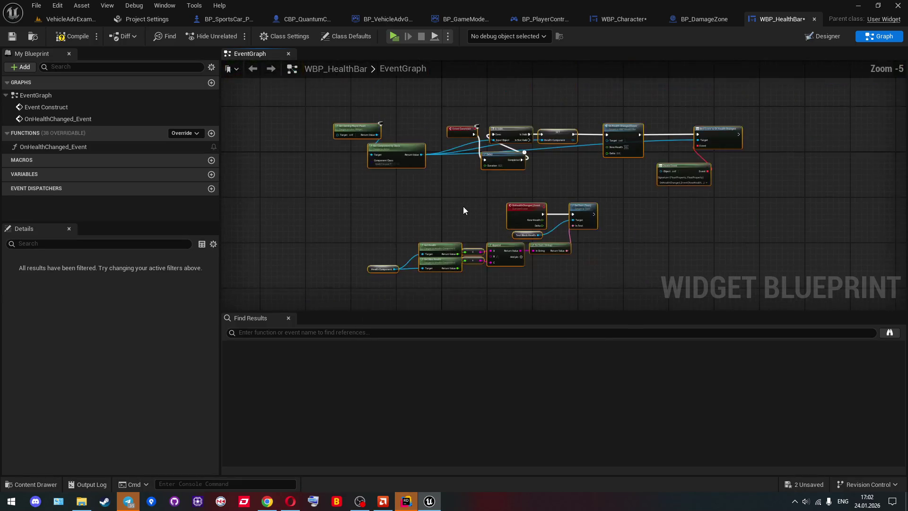
{"action": "left_click", "coordinate": [392, 259]}
{"action": "scroll", "coordinate": [392, 259], "scroll_direction": "up", "scroll_amount": 2}
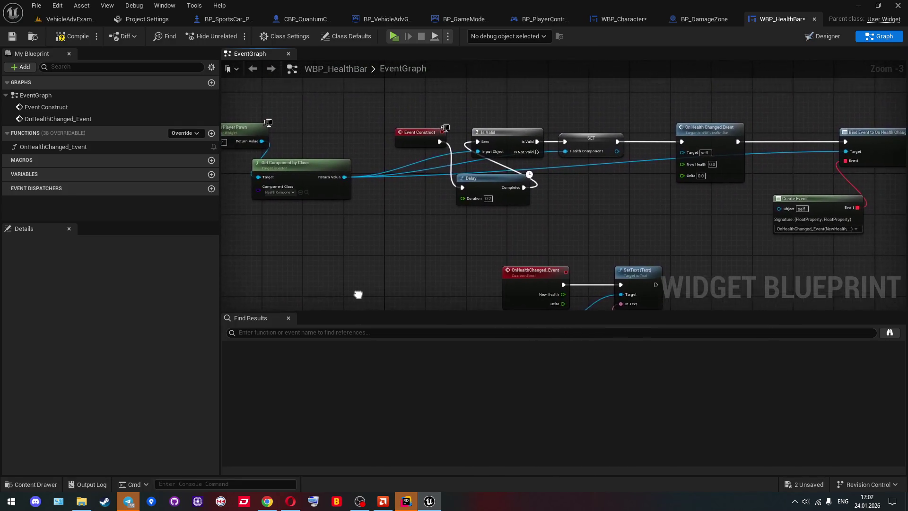
{"action": "right_click", "coordinate": [556, 138]}
{"action": "left_click", "coordinate": [575, 160]}
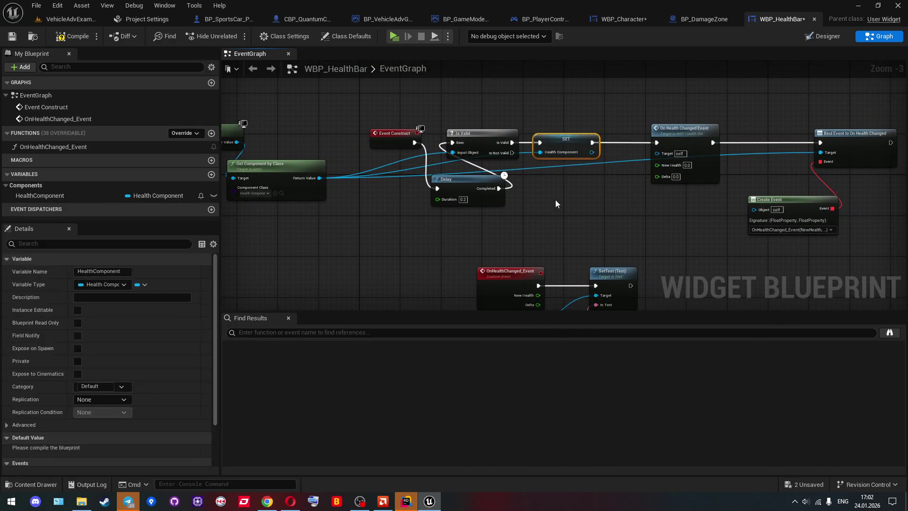
{"action": "left_click", "coordinate": [555, 203]}
Arrange Get Owning Player Pawn, Event Construct and the Delay between Construct and Is Valid
{"action": "left_click_drag", "start_coordinate": [537, 205], "coordinate": [614, 205]}
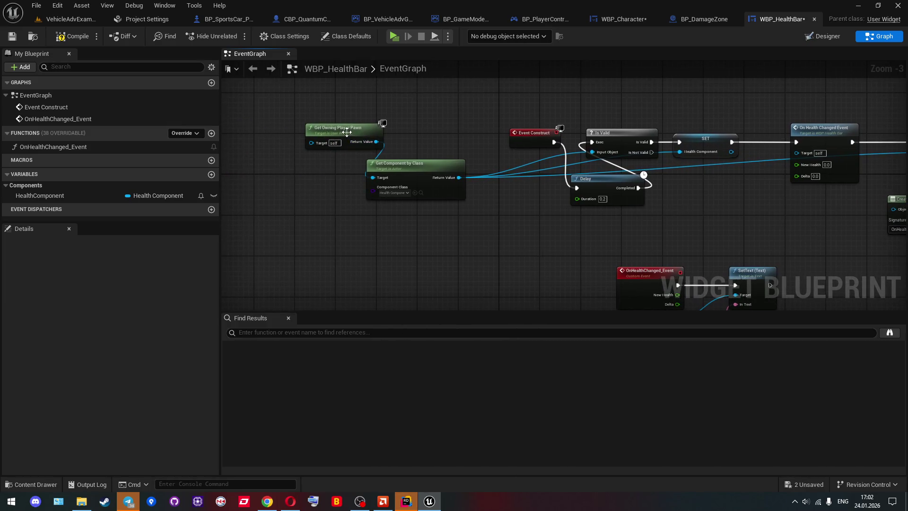
{"action": "left_click_drag", "start_coordinate": [347, 131], "coordinate": [322, 173]}
{"action": "left_click_drag", "start_coordinate": [525, 204], "coordinate": [403, 204]}
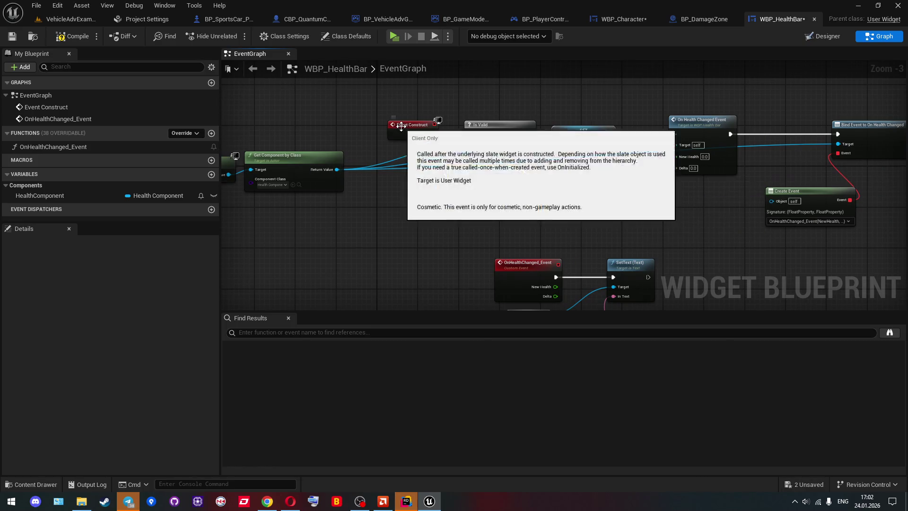
{"action": "left_click_drag", "start_coordinate": [399, 127], "coordinate": [307, 122]}
{"action": "mouse_move", "coordinate": [477, 173]}
{"action": "left_mouse_down"}
{"action": "mouse_move", "coordinate": [382, 121]}
{"action": "mouse_move", "coordinate": [529, 127]}
{"action": "left_mouse_up"}
{"action": "left_click_drag", "start_coordinate": [289, 208], "coordinate": [526, 140]}
{"action": "left_click_drag", "start_coordinate": [653, 186], "coordinate": [376, 168]}
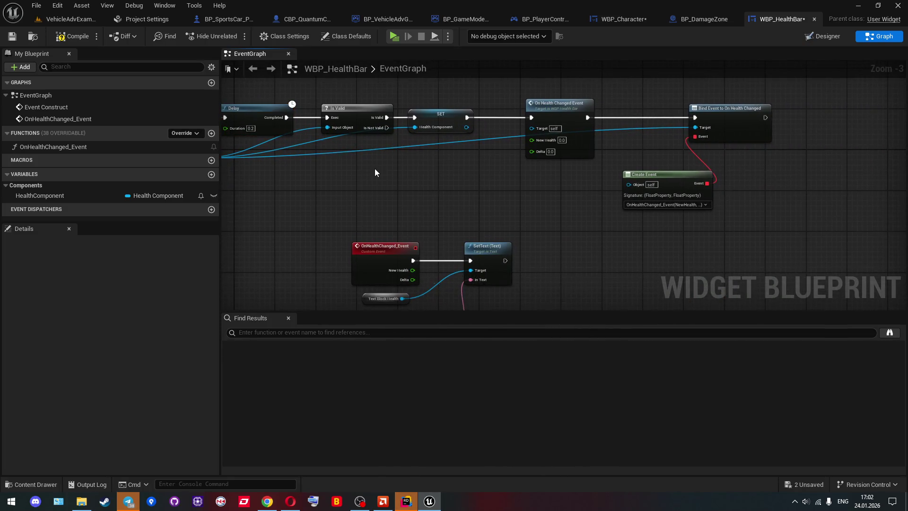
Compile WBP_HealthBar and inspect the errored OnHealthChanged health text nodes
{"action": "left_click", "coordinate": [76, 36]}
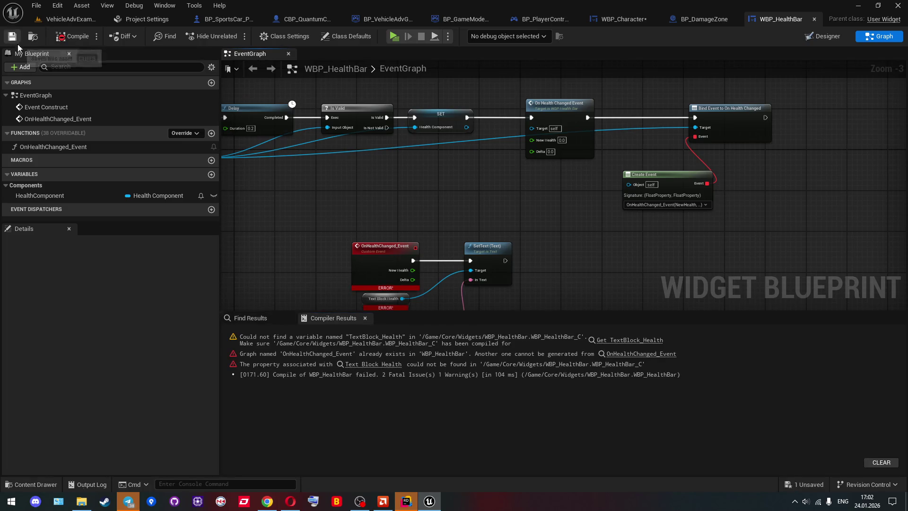
{"action": "left_click_drag", "start_coordinate": [391, 203], "coordinate": [401, 169]}
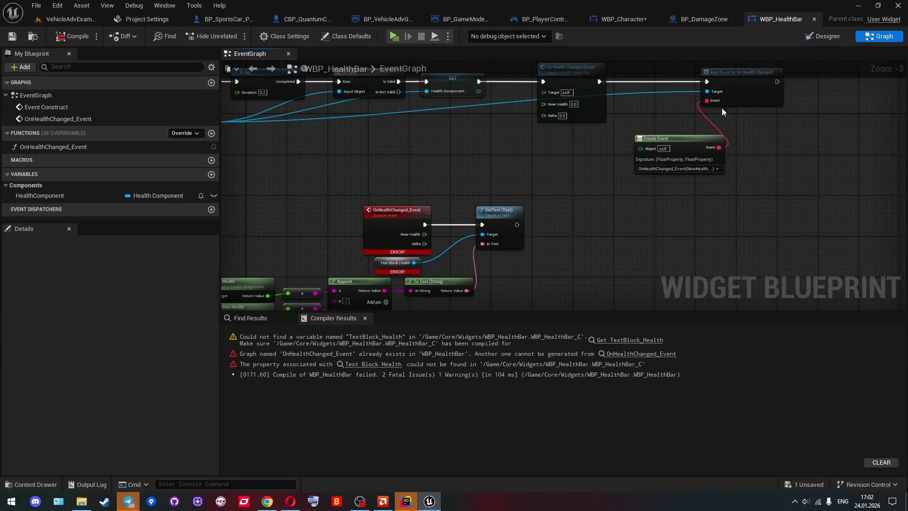
{"action": "left_click_drag", "start_coordinate": [548, 235], "coordinate": [562, 194]}
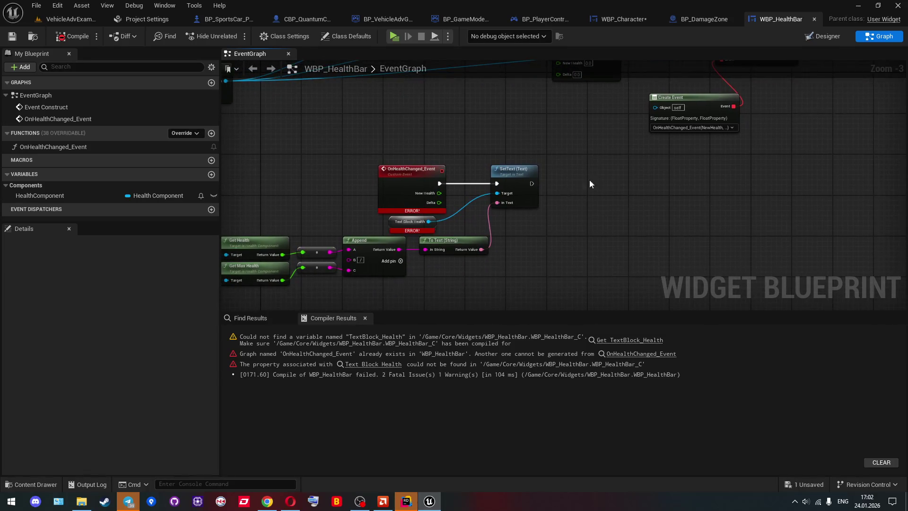
In the designer, add a Size Box to WBP_HealthBar with a Progress Bar inside
{"action": "left_click", "coordinate": [817, 41]}
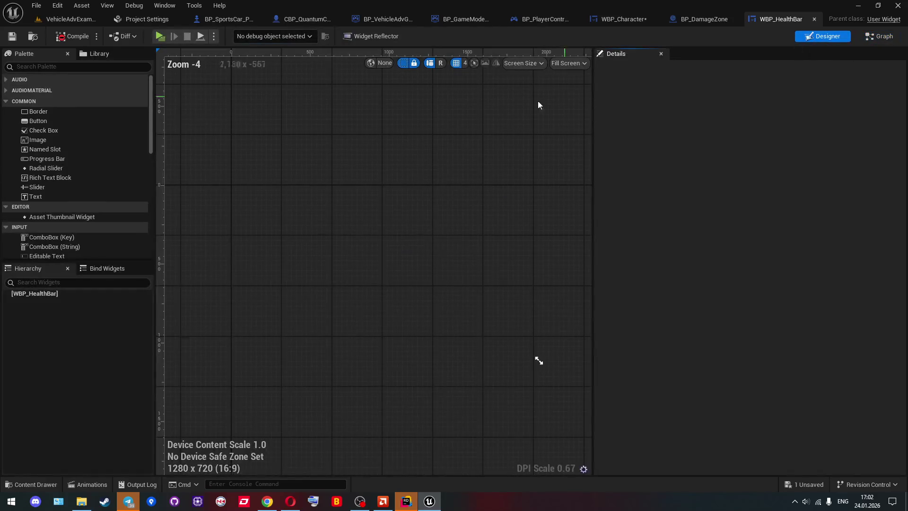
{"action": "type", "text": "bart"}
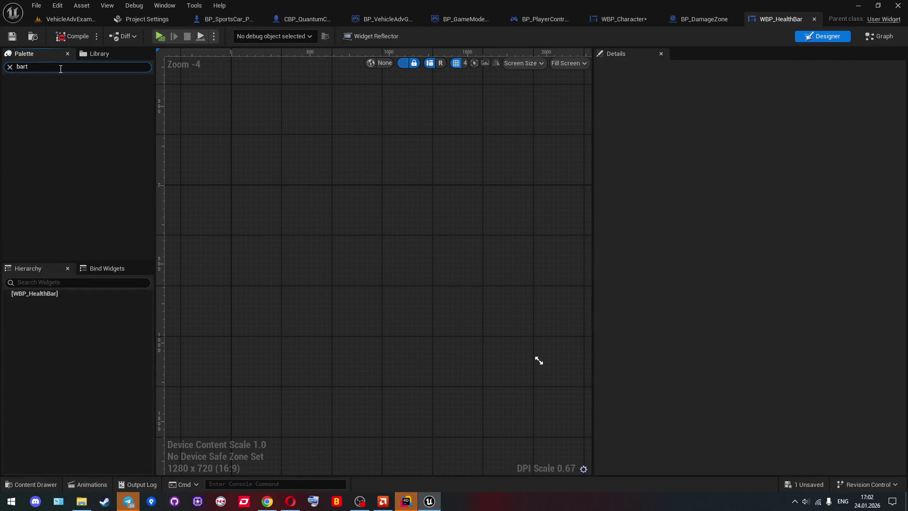
{"action": "type", "text": "bar"}
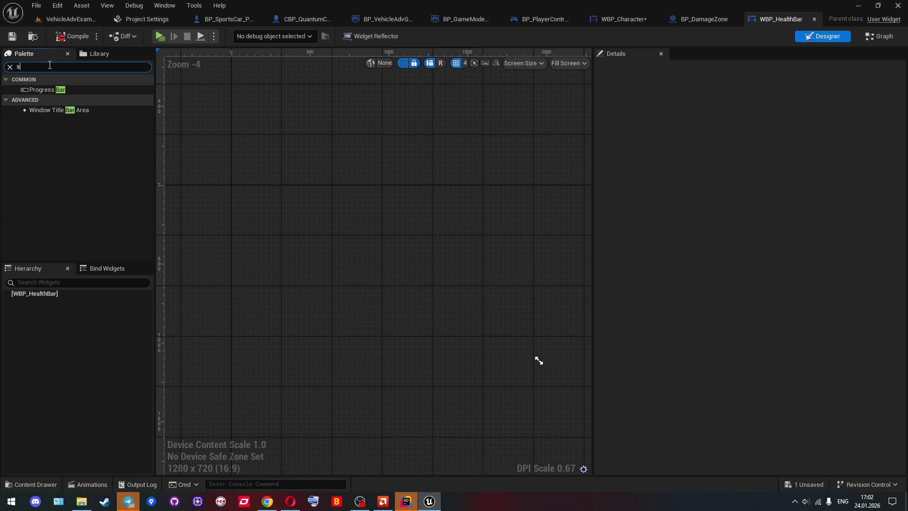
{"action": "type", "text": "ize"}
{"action": "mouse_move", "coordinate": [52, 90]}
{"action": "left_mouse_down"}
{"action": "mouse_move", "coordinate": [57, 248]}
{"action": "mouse_move", "coordinate": [40, 295]}
{"action": "left_mouse_up"}
{"action": "left_click", "coordinate": [4, 69]}
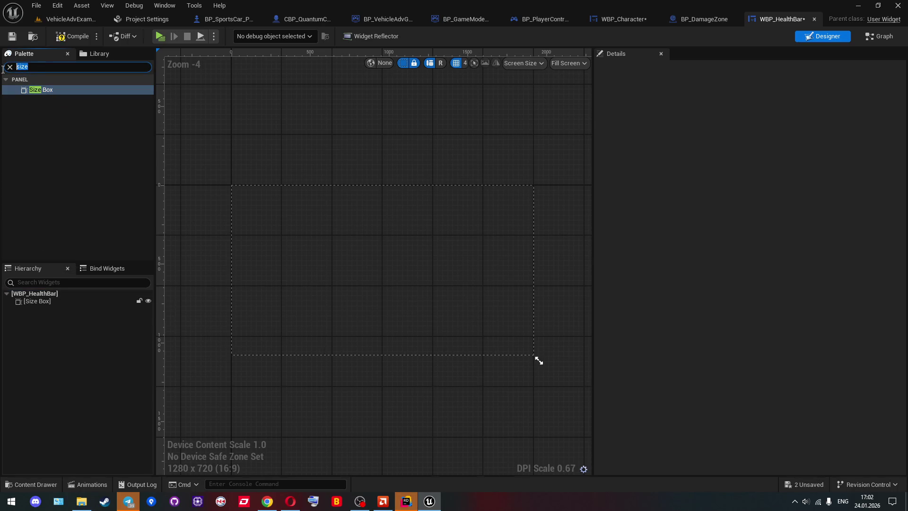
{"action": "mouse_move", "coordinate": [55, 91]}
{"action": "left_mouse_down"}
{"action": "mouse_move", "coordinate": [85, 245]}
{"action": "mouse_move", "coordinate": [51, 301]}
{"action": "left_mouse_up"}
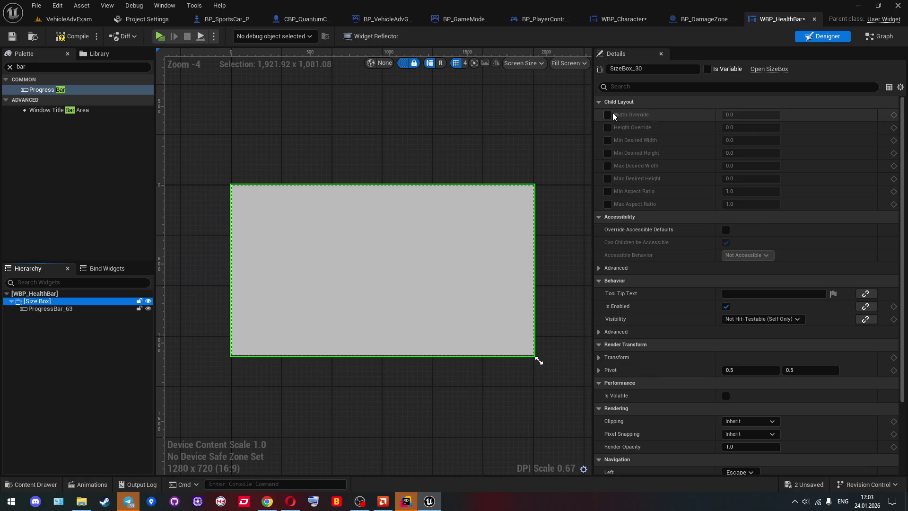
Override the Size Box width to 80 and height to 20, then compile
{"action": "left_click", "coordinate": [609, 115]}
{"action": "left_click_drag", "start_coordinate": [539, 361], "coordinate": [539, 361]}
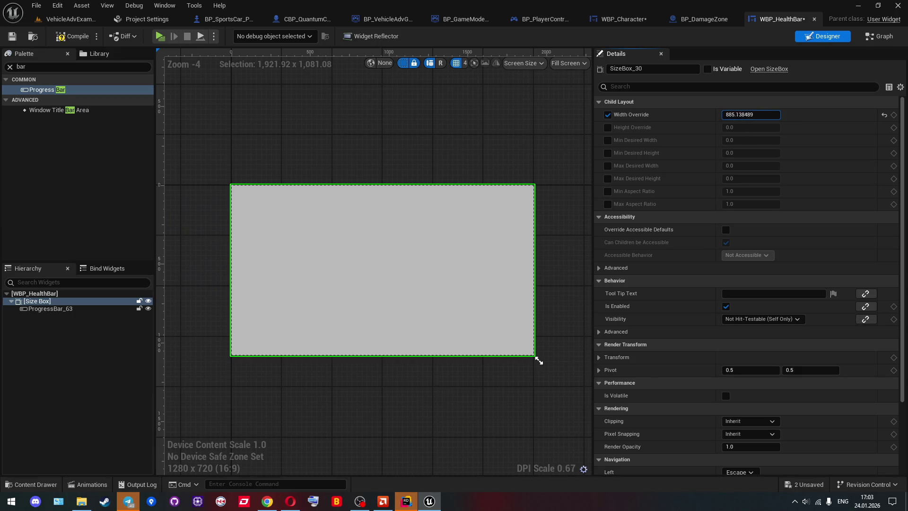
{"action": "left_click", "coordinate": [746, 114]}
{"action": "type", "text": "20"}
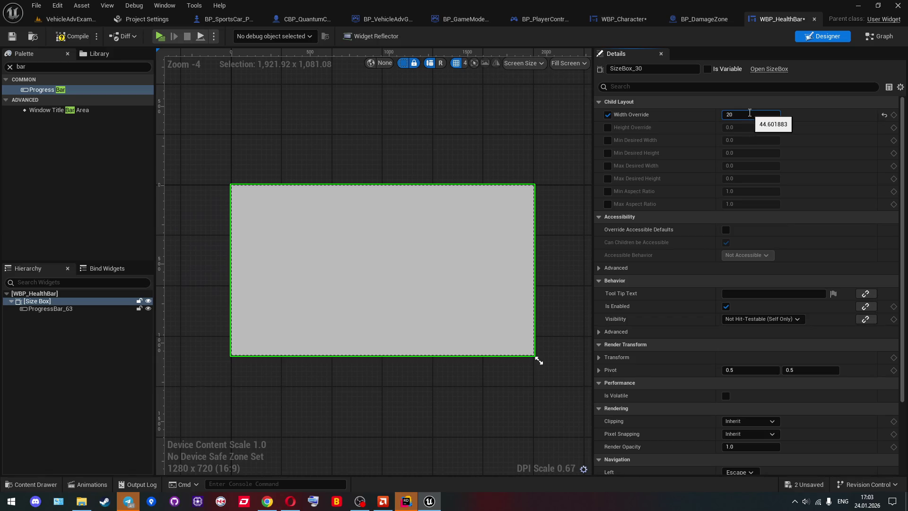
{"action": "left_click", "coordinate": [751, 128]}
{"action": "type", "text": "80"}
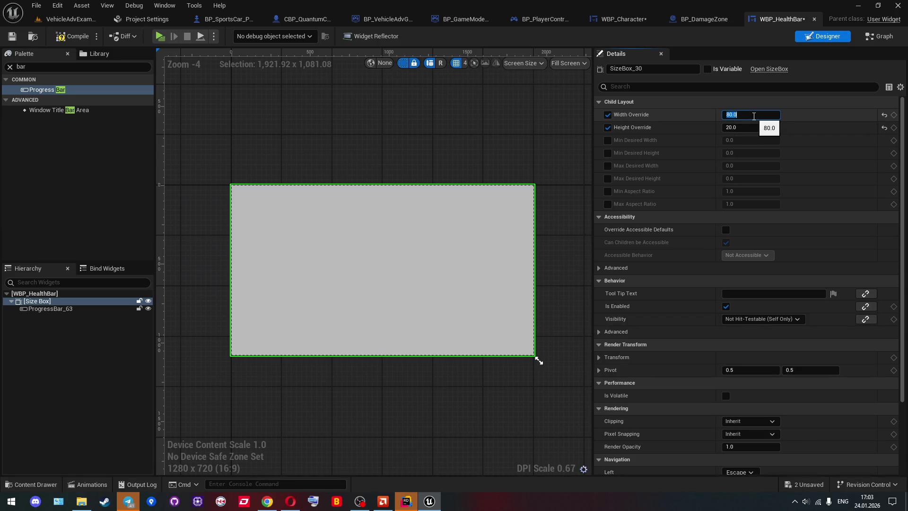
{"action": "key", "text": "Return"}
{"action": "left_click", "coordinate": [71, 37]}
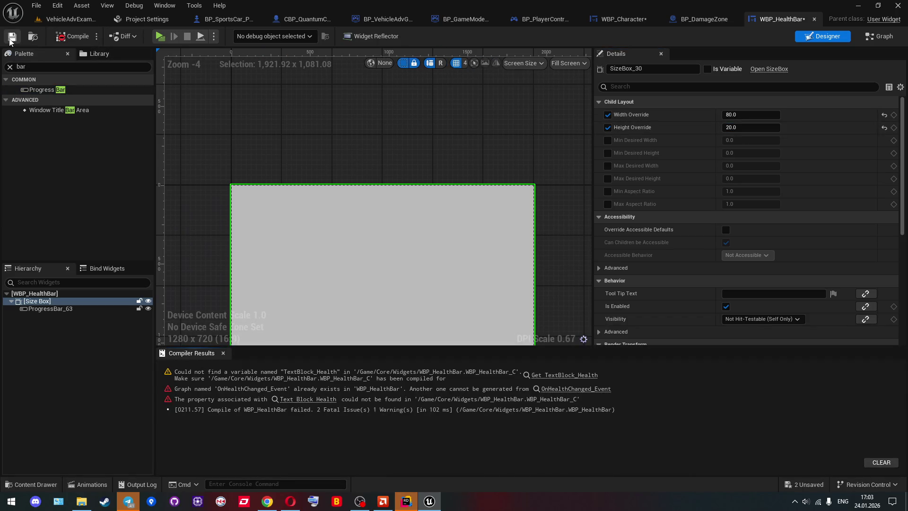
Save the widget and give ProgressBar_63 a red fill colour (R 1, G 0, B 0)
{"action": "left_click", "coordinate": [10, 40]}
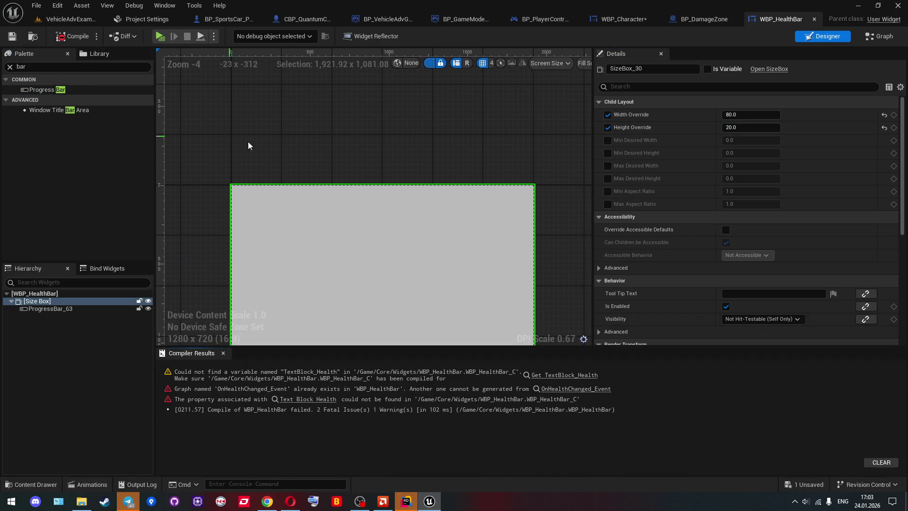
{"action": "left_click", "coordinate": [73, 308]}
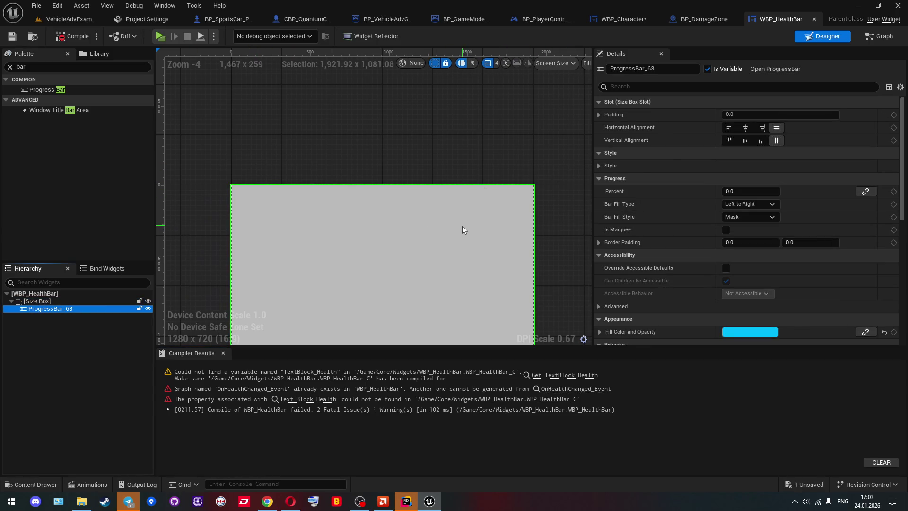
{"action": "scroll", "coordinate": [722, 277], "scroll_direction": "down", "scroll_amount": 3}
{"action": "left_click", "coordinate": [745, 272]}
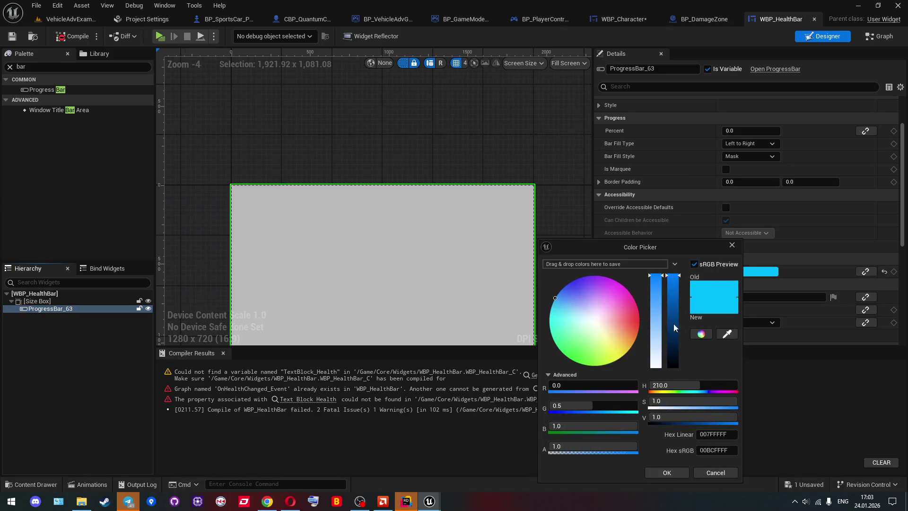
{"action": "left_click", "coordinate": [597, 405]}
{"action": "left_click", "coordinate": [605, 386]}
{"action": "type", "text": "1"}
{"action": "key", "text": "Tab"}
{"action": "type", "text": "0"}
{"action": "key", "text": "Tab"}
{"action": "type", "text": "0"}
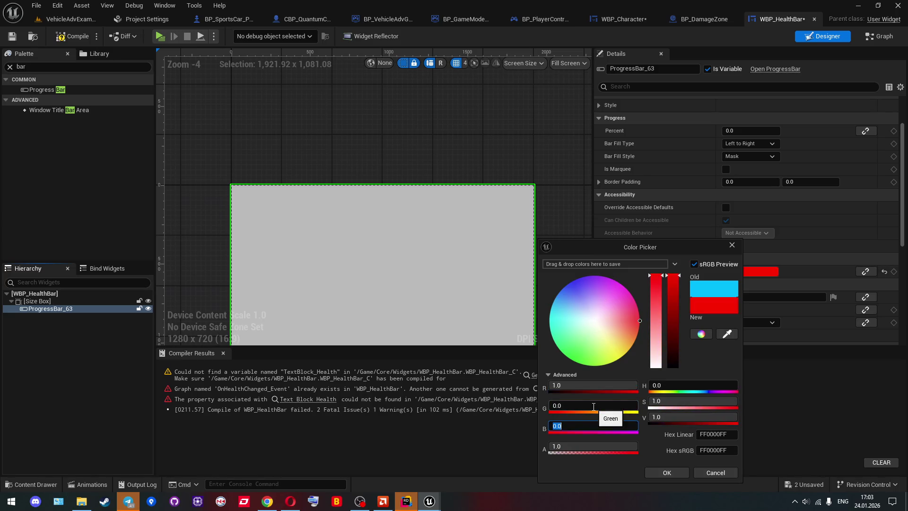
{"action": "key", "text": "Return"}
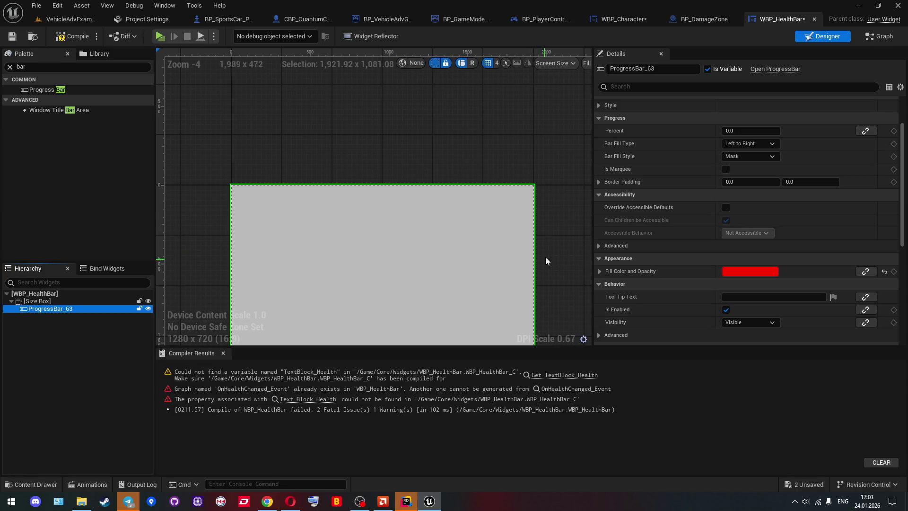
Set the progress bar's Percent to about 0.25
{"action": "scroll", "coordinate": [546, 257], "scroll_direction": "down", "scroll_amount": 2}
{"action": "scroll", "coordinate": [535, 231], "scroll_direction": "up", "scroll_amount": 1}
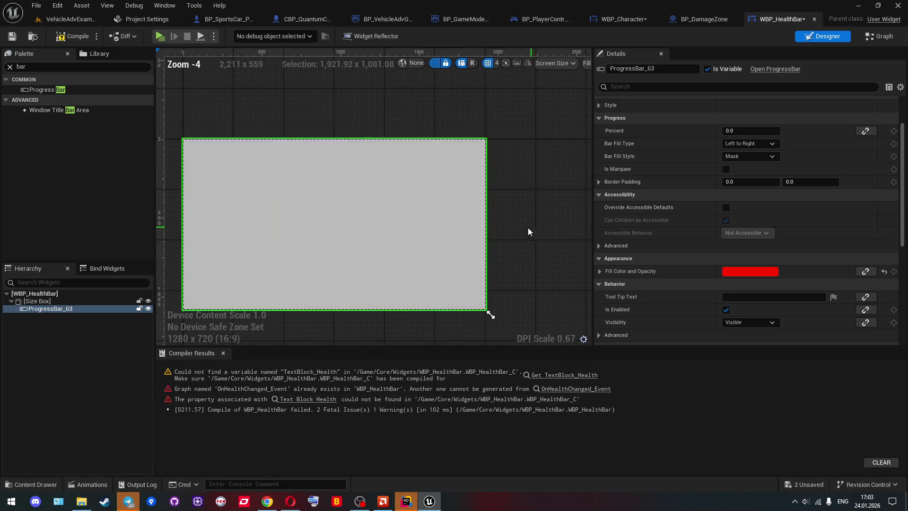
{"action": "scroll", "coordinate": [615, 244], "scroll_direction": "down", "scroll_amount": 4}
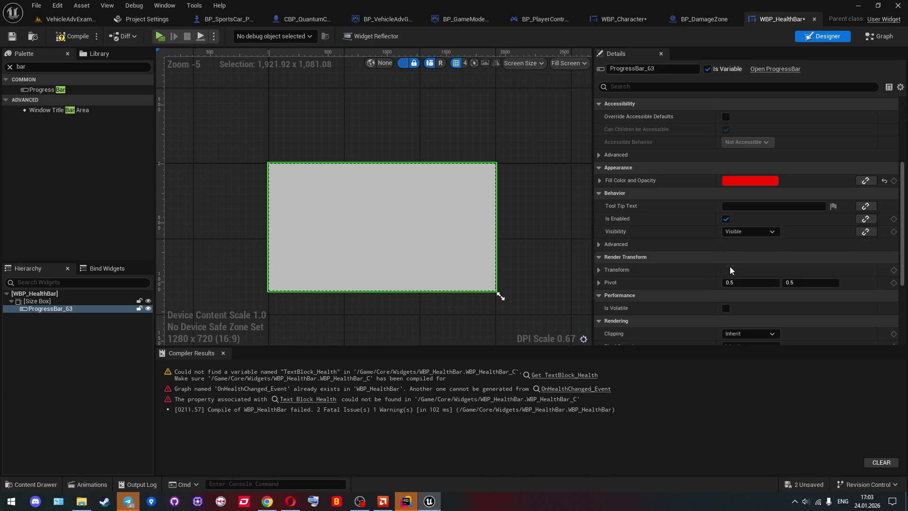
{"action": "left_click", "coordinate": [599, 180]}
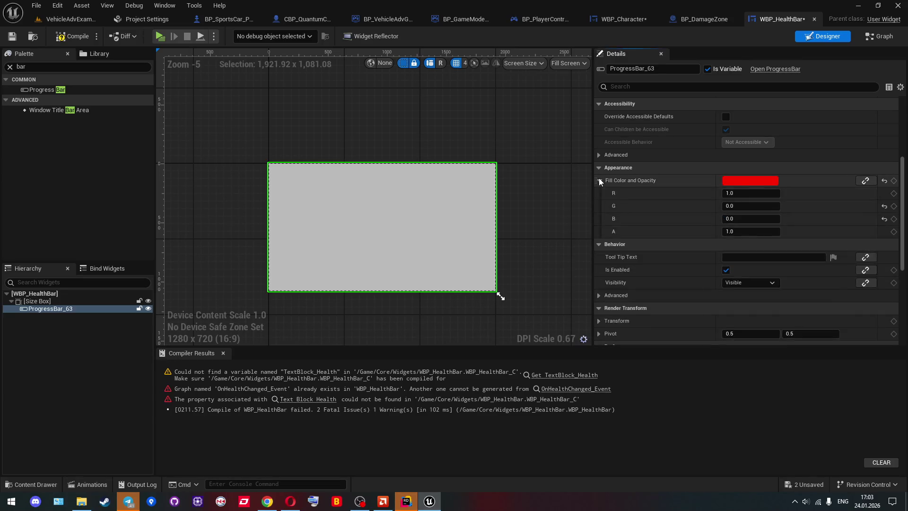
{"action": "left_click", "coordinate": [599, 180]}
{"action": "scroll", "coordinate": [615, 203], "scroll_direction": "down", "scroll_amount": 4}
{"action": "scroll", "coordinate": [622, 219], "scroll_direction": "up", "scroll_amount": 5}
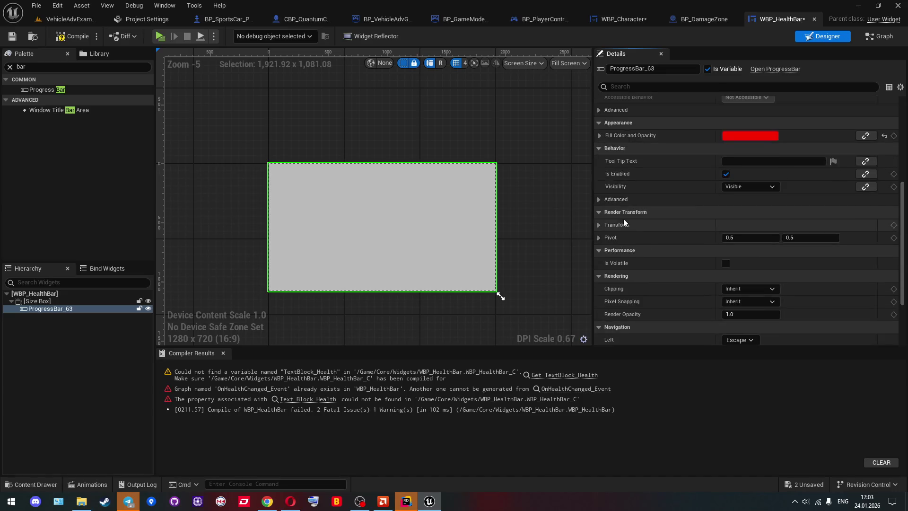
{"action": "left_click_drag", "start_coordinate": [723, 161], "coordinate": [737, 161]}
Keep Mask as the bar fill style and leave the marquee animation off
{"action": "left_click", "coordinate": [747, 185]}
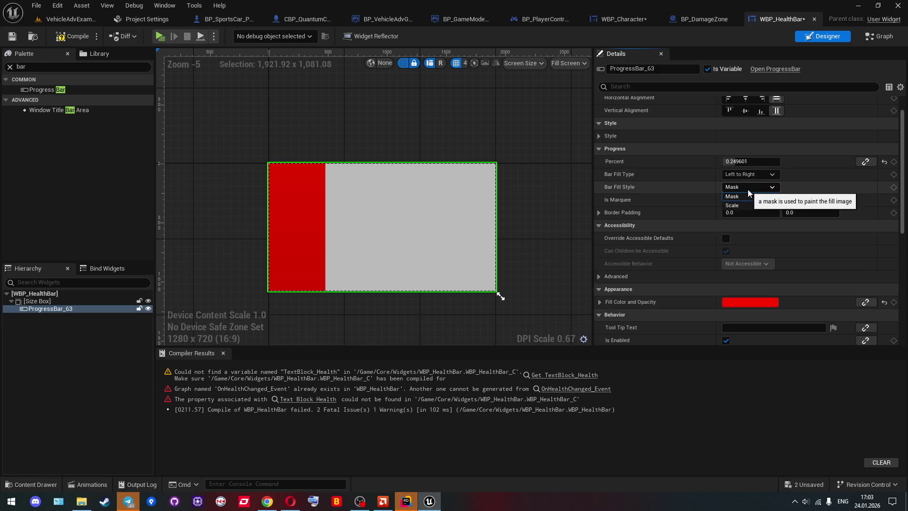
{"action": "left_click", "coordinate": [739, 196]}
{"action": "left_click", "coordinate": [726, 199]}
{"action": "left_click", "coordinate": [726, 199]}
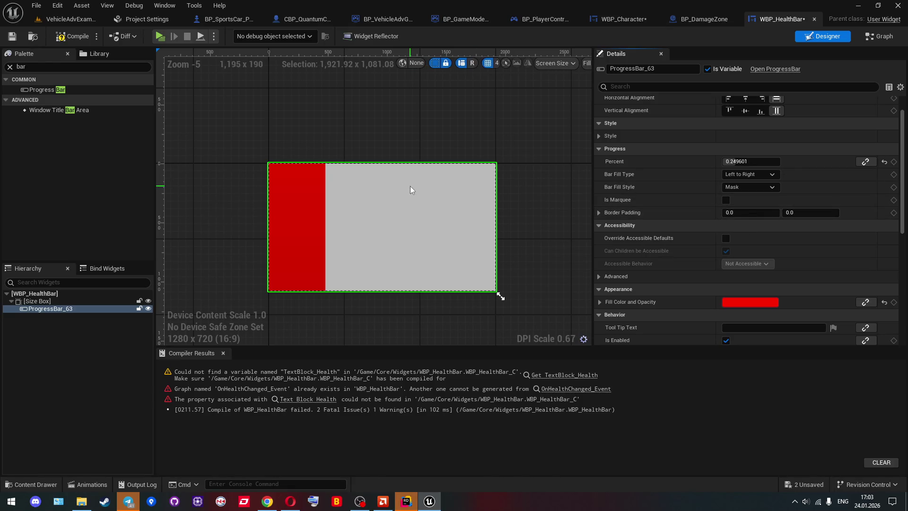
Add a ProgressBar_63 reference with a Set Percent node, placed lower left in the graph
{"action": "left_click", "coordinate": [869, 38]}
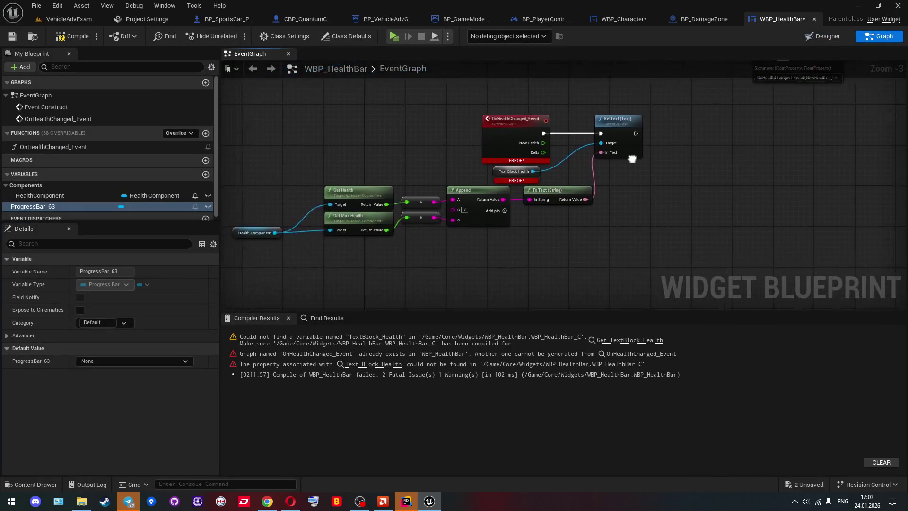
{"action": "mouse_move", "coordinate": [75, 208]}
{"action": "left_mouse_down"}
{"action": "mouse_move", "coordinate": [508, 262]}
{"action": "mouse_move", "coordinate": [572, 243]}
{"action": "left_mouse_up"}
{"action": "scroll", "coordinate": [509, 262], "scroll_direction": "up", "scroll_amount": 2}
{"action": "type", "text": "set pe"}
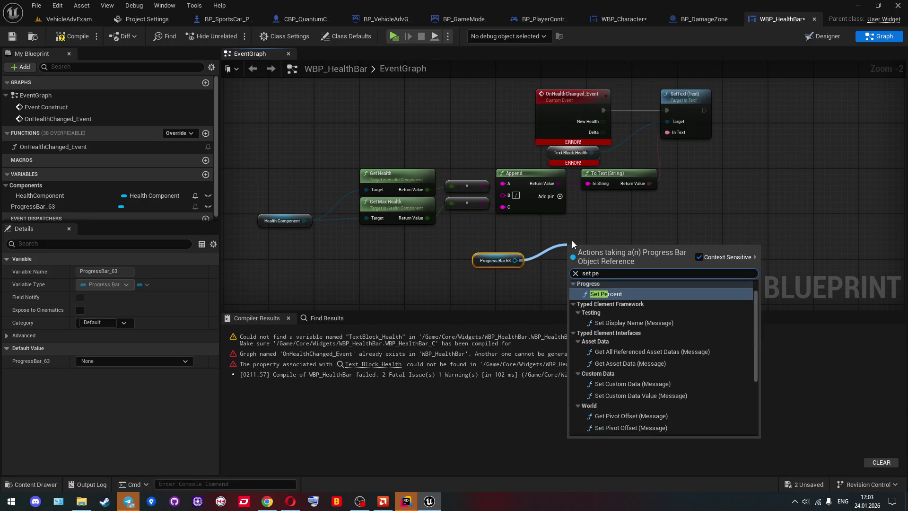
{"action": "key", "text": "Return"}
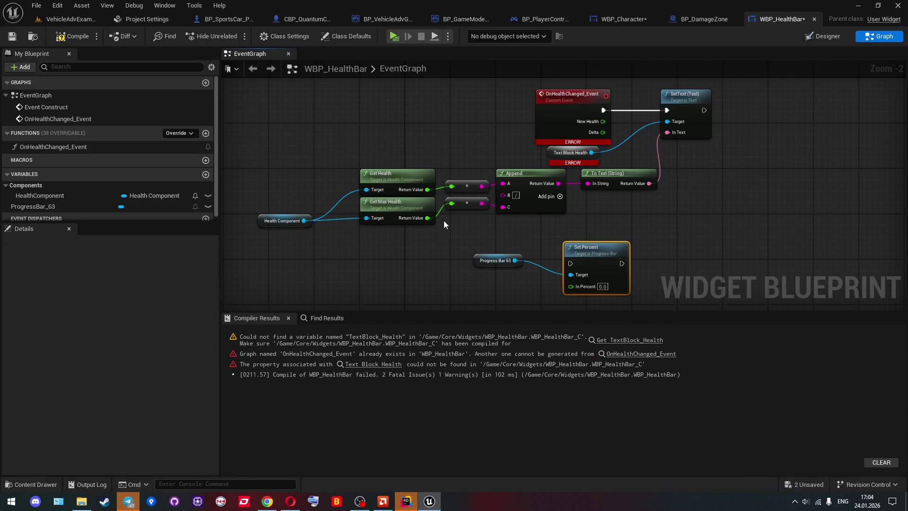
{"action": "mouse_move", "coordinate": [501, 259]}
{"action": "left_mouse_down"}
{"action": "mouse_move", "coordinate": [526, 238]}
{"action": "mouse_move", "coordinate": [615, 246]}
{"action": "left_mouse_up"}
{"action": "left_click_drag", "start_coordinate": [513, 224], "coordinate": [267, 246]}
{"action": "left_click", "coordinate": [419, 206]}
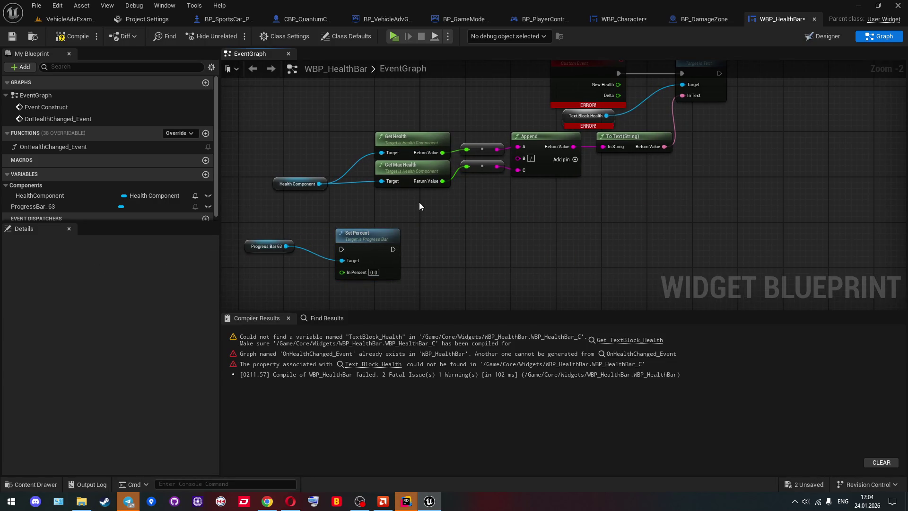
Delete the old text-building nodes and the SetText node
{"action": "mouse_move", "coordinate": [420, 204]}
{"action": "left_mouse_down"}
{"action": "mouse_move", "coordinate": [516, 215]}
{"action": "mouse_move", "coordinate": [489, 251]}
{"action": "left_mouse_up"}
{"action": "mouse_move", "coordinate": [682, 254]}
{"action": "left_mouse_down"}
{"action": "mouse_move", "coordinate": [471, 181]}
{"action": "mouse_move", "coordinate": [486, 167]}
{"action": "left_mouse_up"}
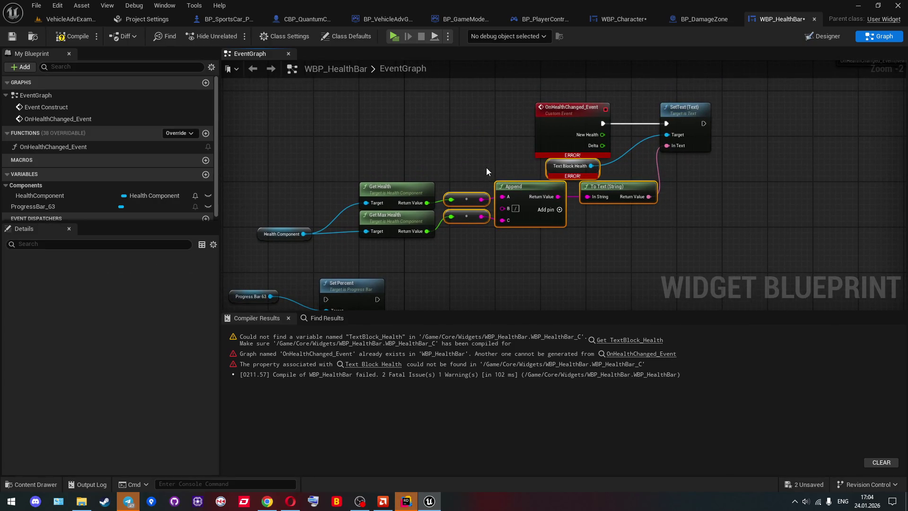
{"action": "key", "text": "Delete"}
{"action": "left_click", "coordinate": [700, 125]}
{"action": "key", "text": "Delete"}
Add a Divide node from Get Max Health and a Not Equal node from Get Health
{"action": "mouse_move", "coordinate": [480, 203]}
{"action": "left_mouse_down"}
{"action": "mouse_move", "coordinate": [538, 163]}
{"action": "mouse_move", "coordinate": [523, 188]}
{"action": "mouse_move", "coordinate": [537, 190]}
{"action": "left_mouse_up"}
{"action": "type", "text": "divide"}
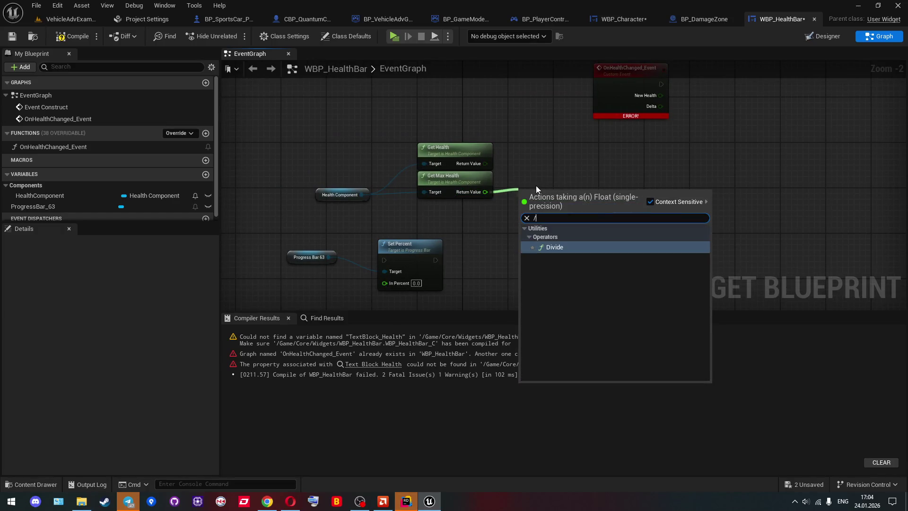
{"action": "key", "text": "Return"}
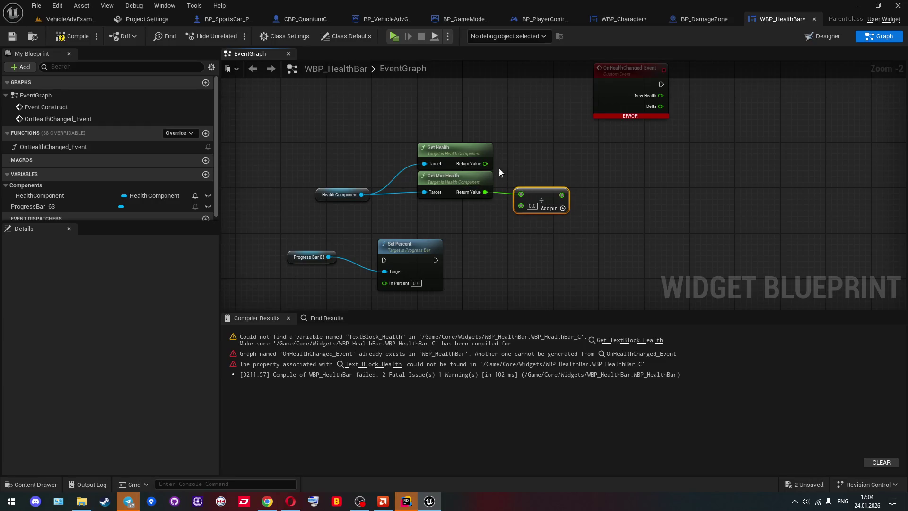
{"action": "left_click_drag", "start_coordinate": [485, 163], "coordinate": [521, 161]}
{"action": "type", "text": "!="}
{"action": "key", "text": "Return"}
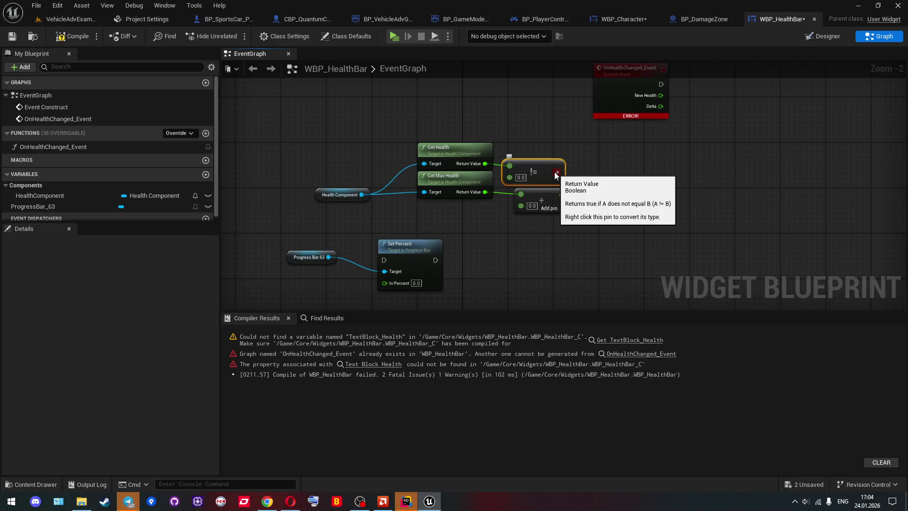
Move the Divide node right, discard a trial Select Float, and wire Get Health into Divide
{"action": "mouse_move", "coordinate": [540, 194]}
{"action": "left_mouse_down"}
{"action": "mouse_move", "coordinate": [646, 183]}
{"action": "mouse_move", "coordinate": [565, 226]}
{"action": "left_mouse_up"}
{"action": "type", "text": "sele"}
{"action": "key", "text": "Return"}
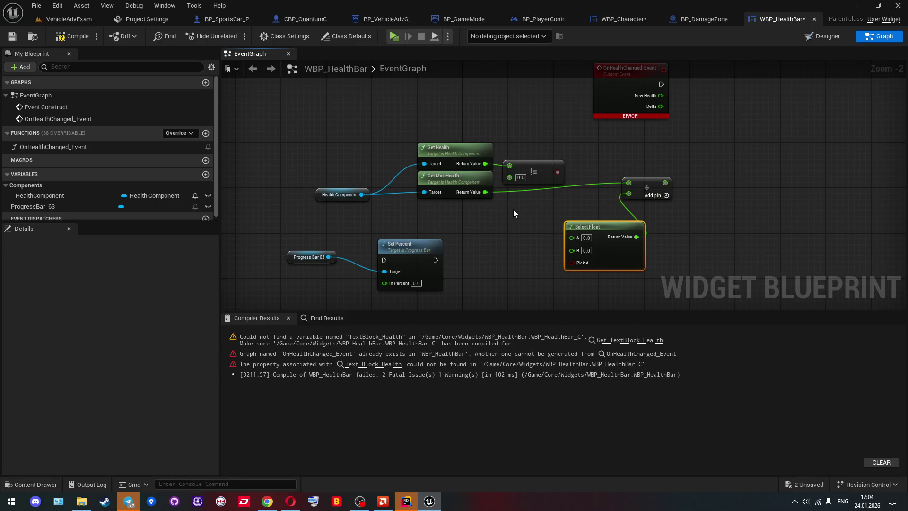
{"action": "left_click_drag", "start_coordinate": [521, 211], "coordinate": [478, 215]}
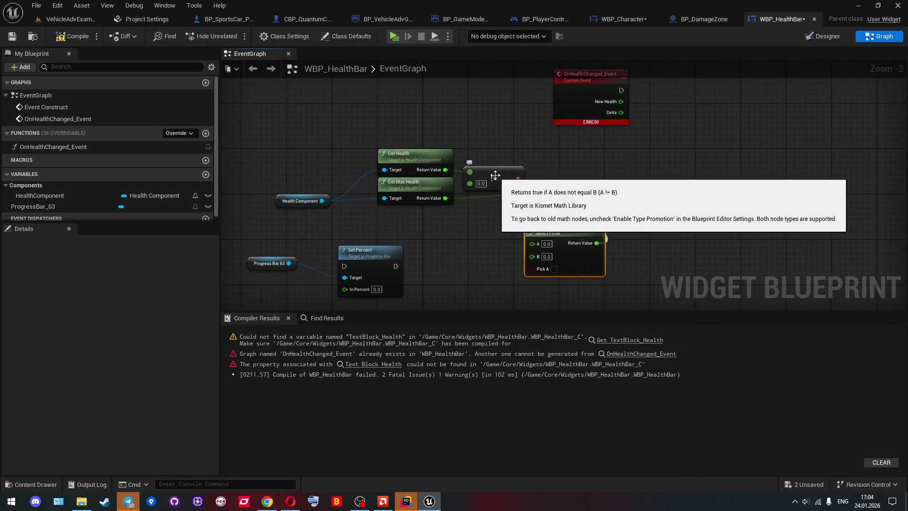
{"action": "key", "text": "Delete"}
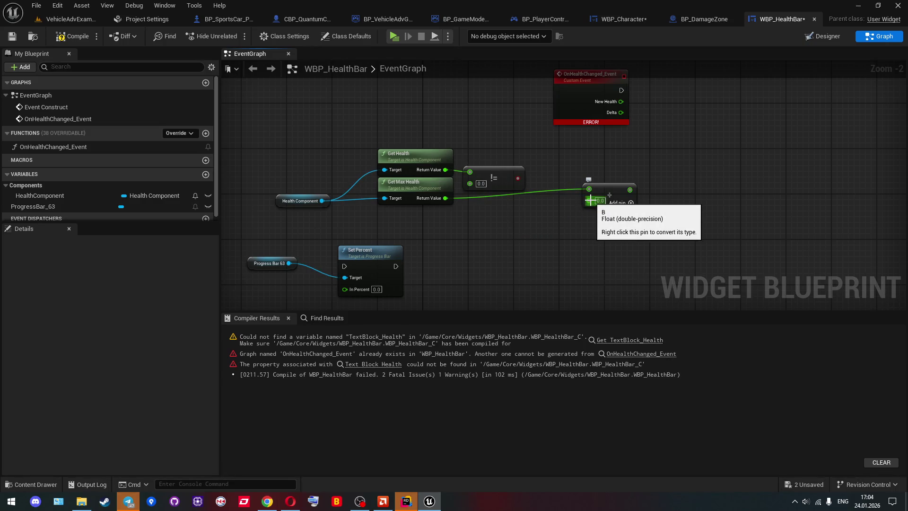
{"action": "mouse_move", "coordinate": [591, 200]}
{"action": "left_mouse_down"}
{"action": "mouse_move", "coordinate": [487, 198]}
{"action": "mouse_move", "coordinate": [446, 172]}
{"action": "left_mouse_up"}
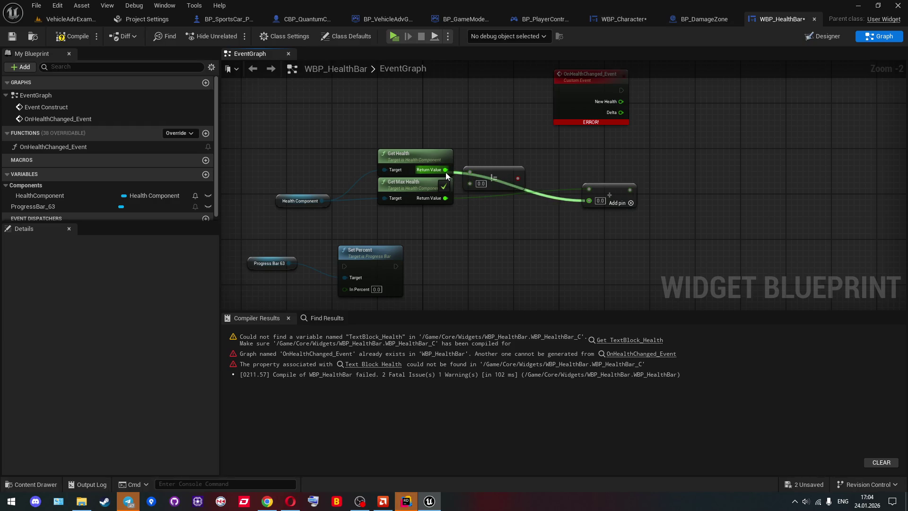
{"action": "left_click_drag", "start_coordinate": [445, 173], "coordinate": [473, 246]}
{"action": "left_click", "coordinate": [464, 243]}
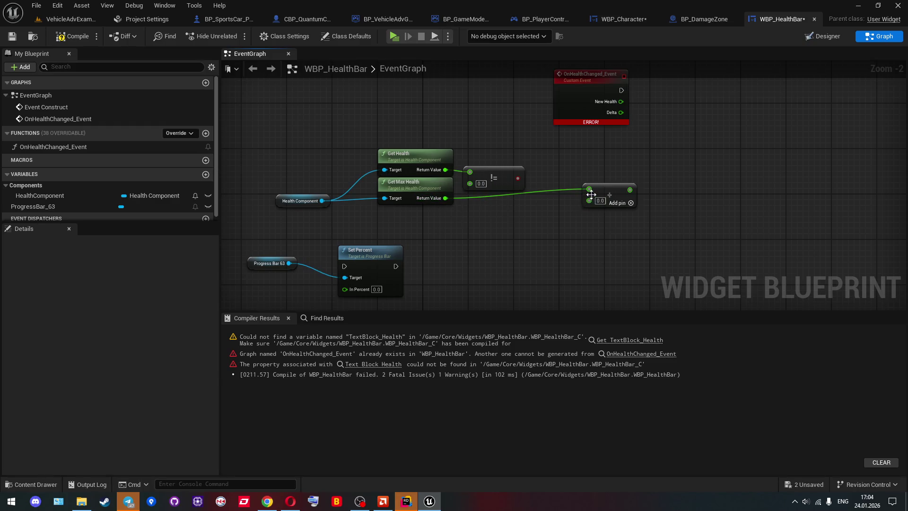
Rewire the health values into the divide node and move Set Percent and Progress Bar 63 beside OnHealthChanged_Event
{"action": "mouse_move", "coordinate": [588, 190]}
{"action": "left_mouse_down"}
{"action": "mouse_move", "coordinate": [445, 170]}
{"action": "mouse_move", "coordinate": [600, 199]}
{"action": "mouse_move", "coordinate": [590, 199]}
{"action": "left_mouse_up"}
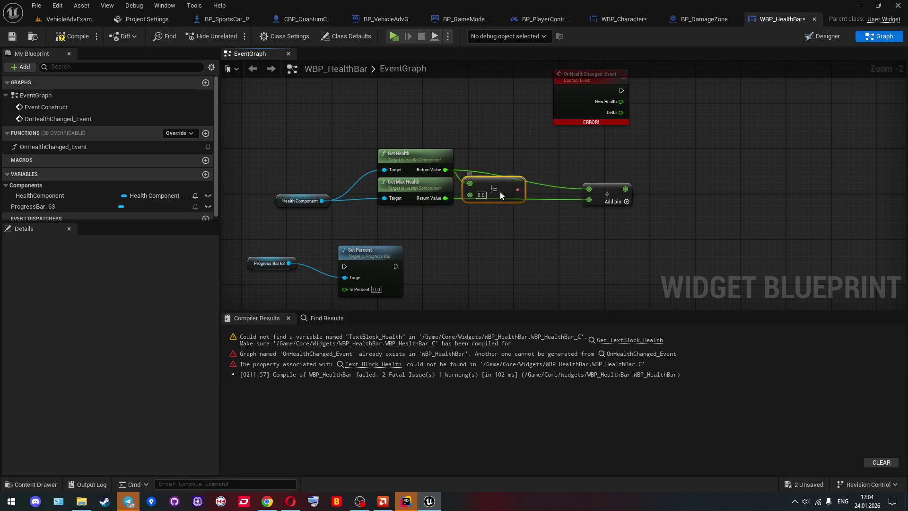
{"action": "left_click_drag", "start_coordinate": [501, 191], "coordinate": [489, 237]}
{"action": "left_click", "coordinate": [339, 260]}
{"action": "left_click", "coordinate": [270, 263], "text": "ctrl"}
{"action": "mouse_move", "coordinate": [359, 250]}
{"action": "left_mouse_down"}
{"action": "mouse_move", "coordinate": [701, 165]}
{"action": "mouse_move", "coordinate": [634, 217]}
{"action": "left_mouse_up"}
Drive Set Percent from the event, with a Select Float fed by the Health/Max Health division, then compile
{"action": "mouse_move", "coordinate": [568, 160]}
{"action": "left_mouse_down"}
{"action": "mouse_move", "coordinate": [624, 223]}
{"action": "mouse_move", "coordinate": [671, 156]}
{"action": "mouse_move", "coordinate": [640, 256]}
{"action": "mouse_move", "coordinate": [458, 260]}
{"action": "left_mouse_up"}
{"action": "type", "text": "selec"}
{"action": "key", "text": "Return"}
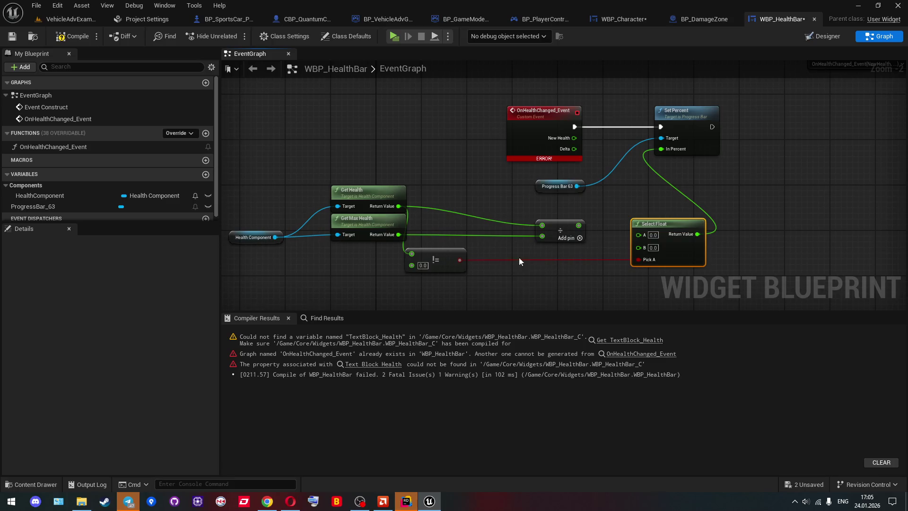
{"action": "left_click_drag", "start_coordinate": [638, 235], "coordinate": [579, 226]}
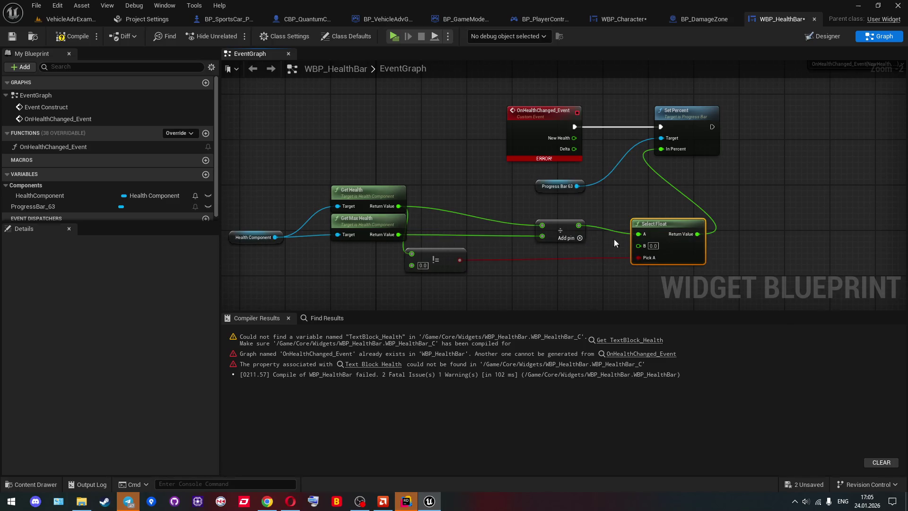
{"action": "left_click", "coordinate": [562, 252]}
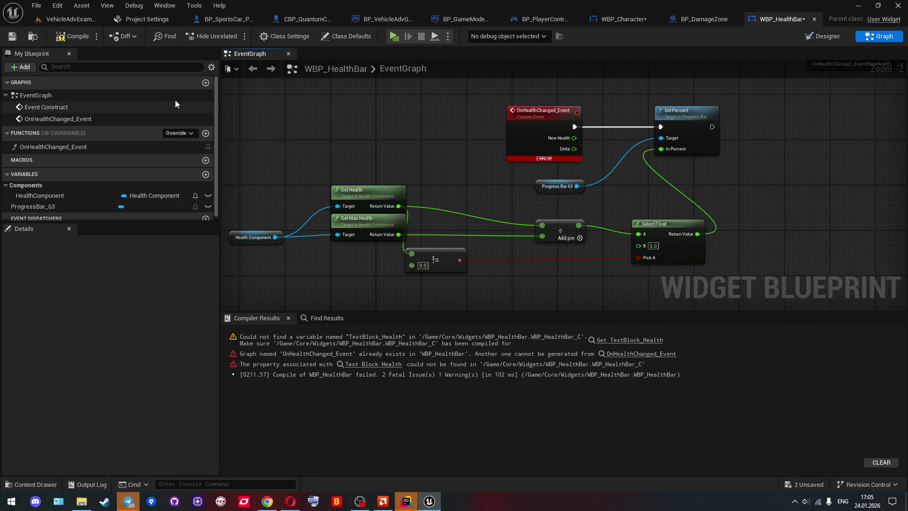
{"action": "left_click", "coordinate": [73, 38]}
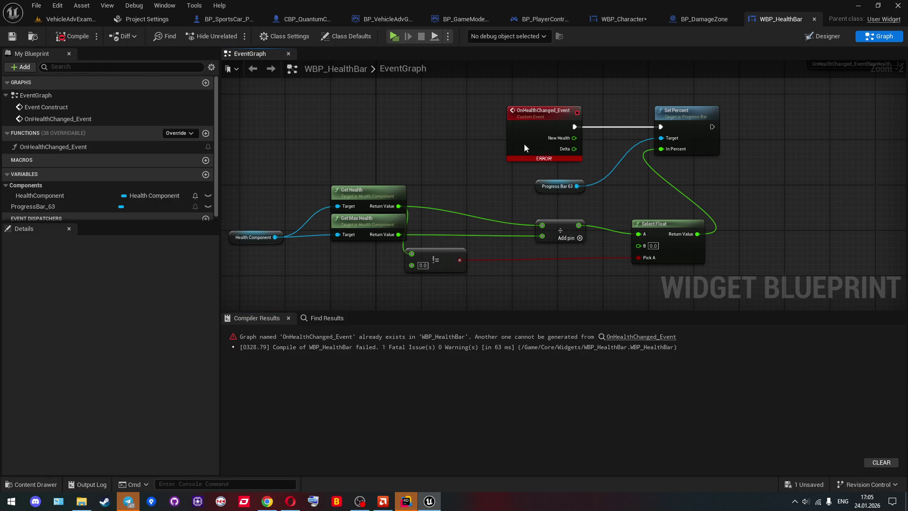
Refresh the OnHealthChanged_Event node's pins and recompile the widget blueprint
{"action": "left_click", "coordinate": [525, 148]}
{"action": "scroll", "coordinate": [370, 213], "scroll_direction": "down", "scroll_amount": 1}
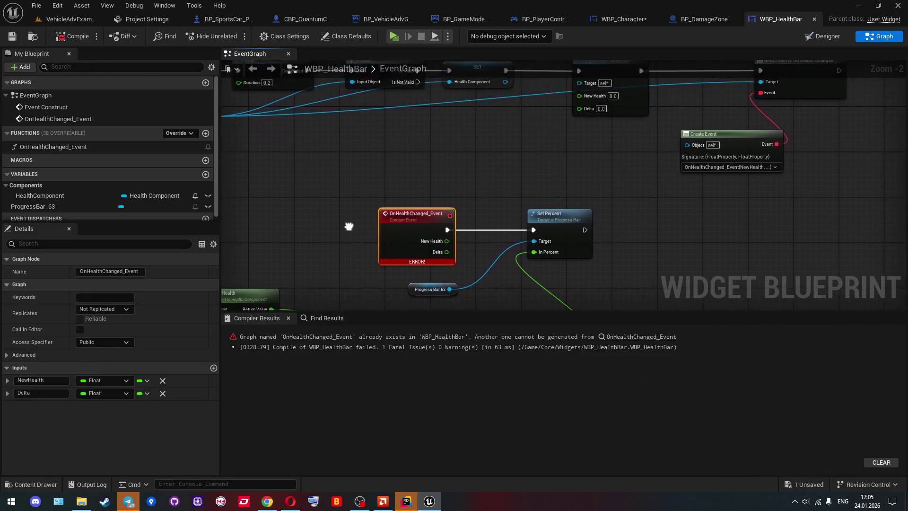
{"action": "right_click", "coordinate": [398, 231]}
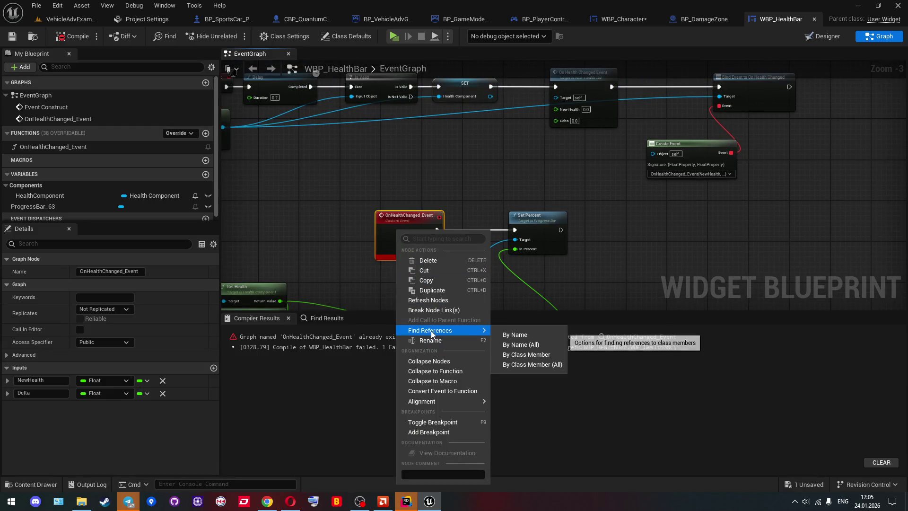
{"action": "left_click", "coordinate": [428, 300]}
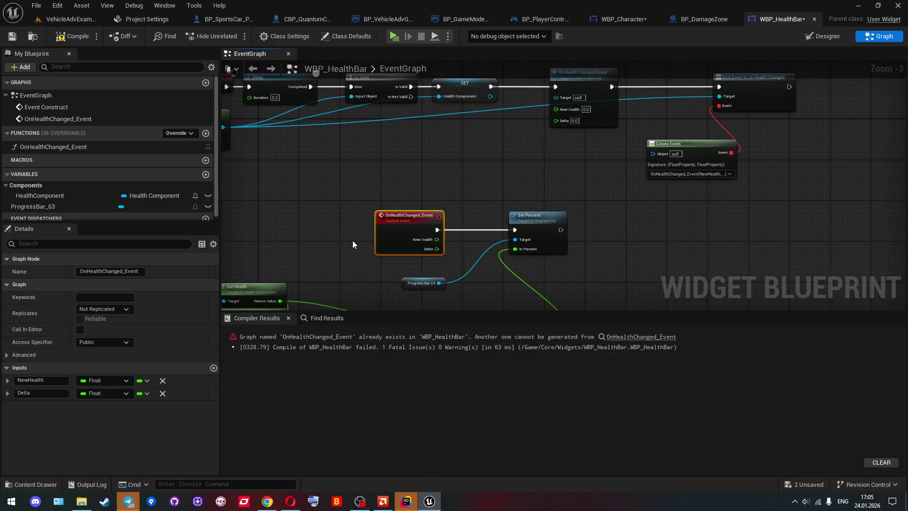
{"action": "left_click", "coordinate": [73, 36]}
Delete the duplicate OnHealthChanged_Event function from My Blueprint, then compile and save
{"action": "scroll", "coordinate": [386, 242], "scroll_direction": "up", "scroll_amount": 1}
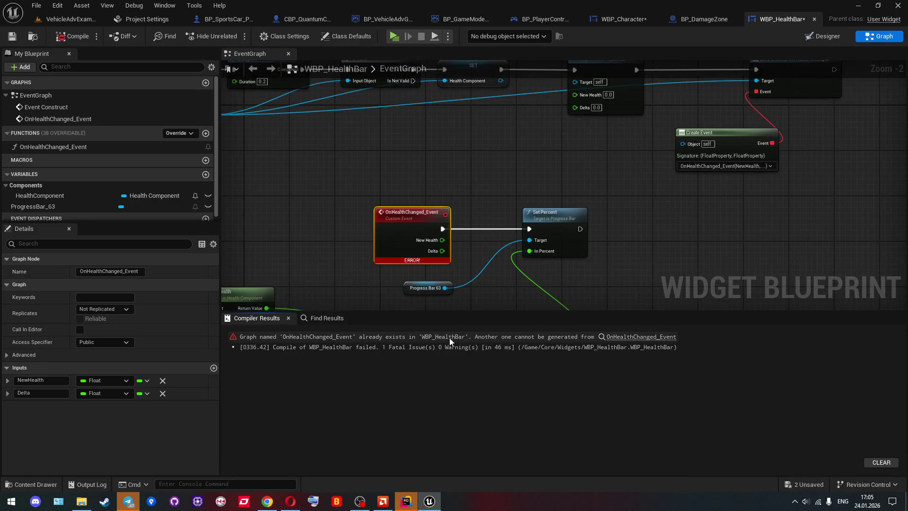
{"action": "scroll", "coordinate": [440, 167], "scroll_direction": "down", "scroll_amount": 3}
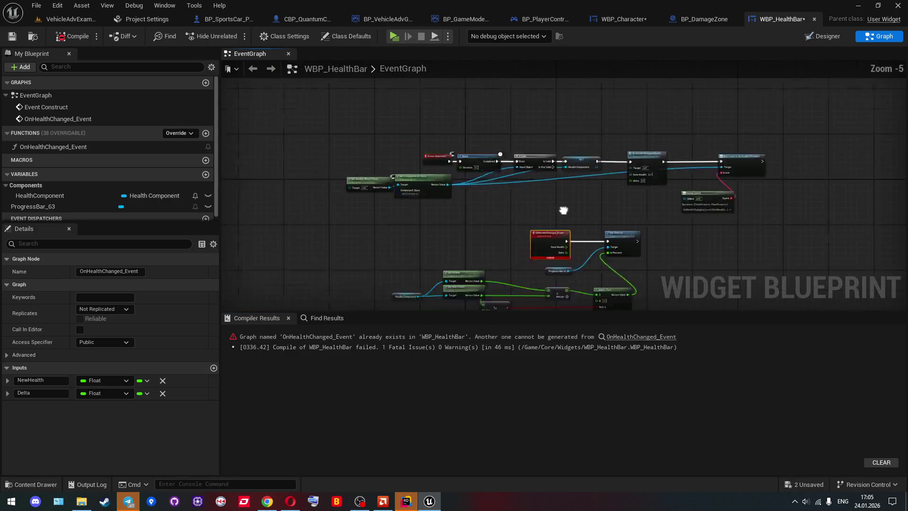
{"action": "scroll", "coordinate": [564, 210], "scroll_direction": "down", "scroll_amount": 2}
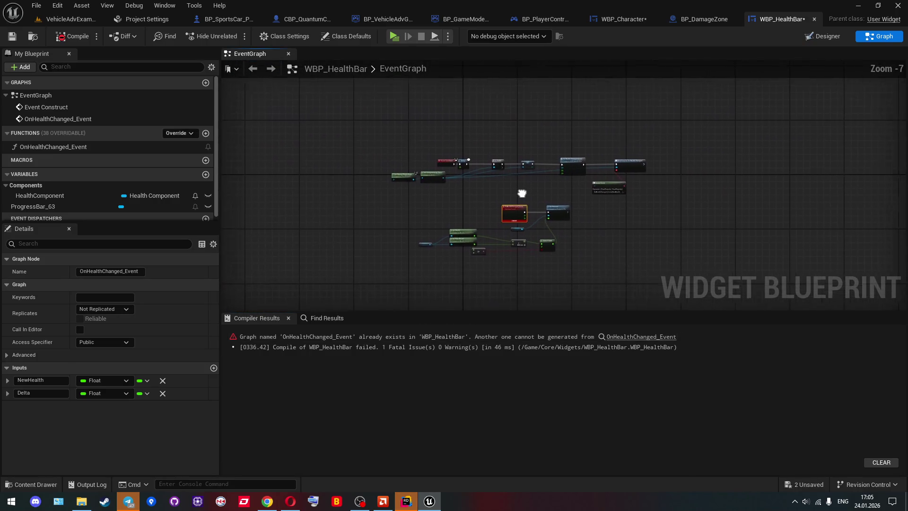
{"action": "left_click", "coordinate": [69, 148]}
{"action": "key", "text": "Delete"}
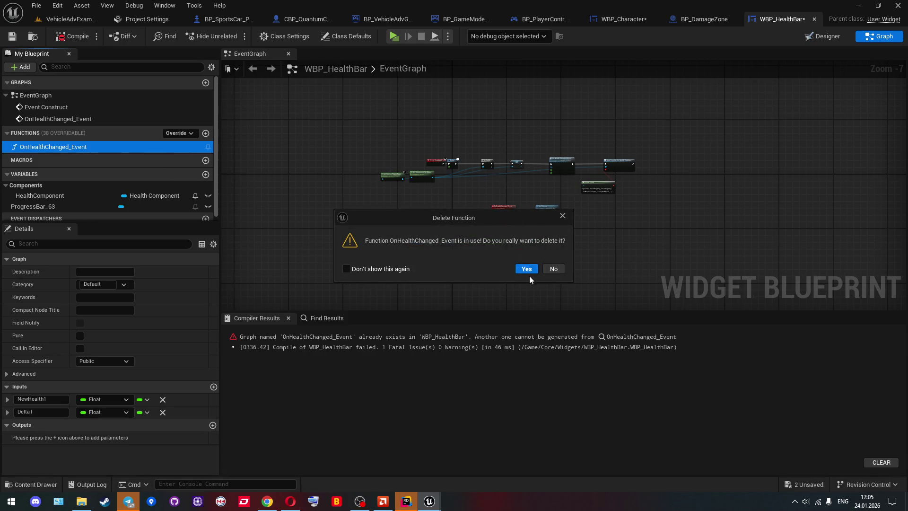
{"action": "left_click", "coordinate": [530, 271]}
{"action": "left_click", "coordinate": [73, 36]}
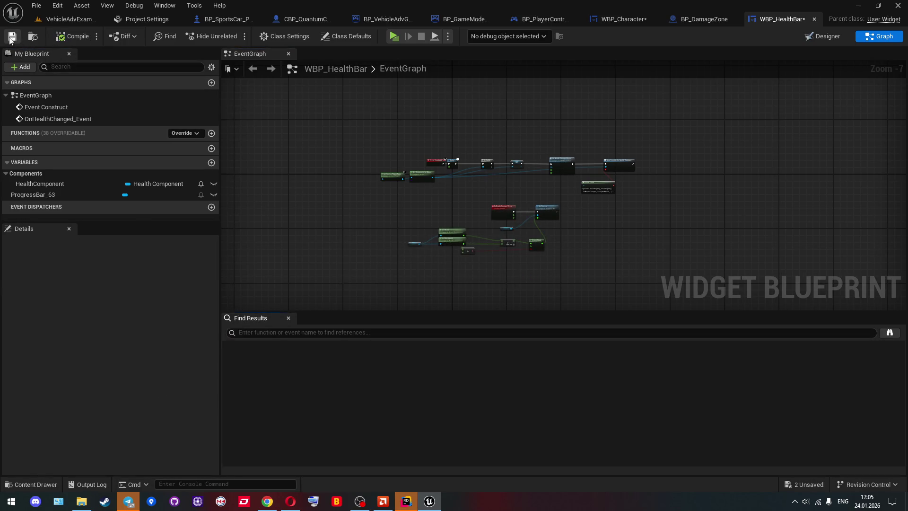
{"action": "left_click", "coordinate": [11, 36]}
Bind Create Event to the OnHealthChanged_Event custom event
{"action": "scroll", "coordinate": [544, 197], "scroll_direction": "up", "scroll_amount": 5}
{"action": "left_click", "coordinate": [683, 189]}
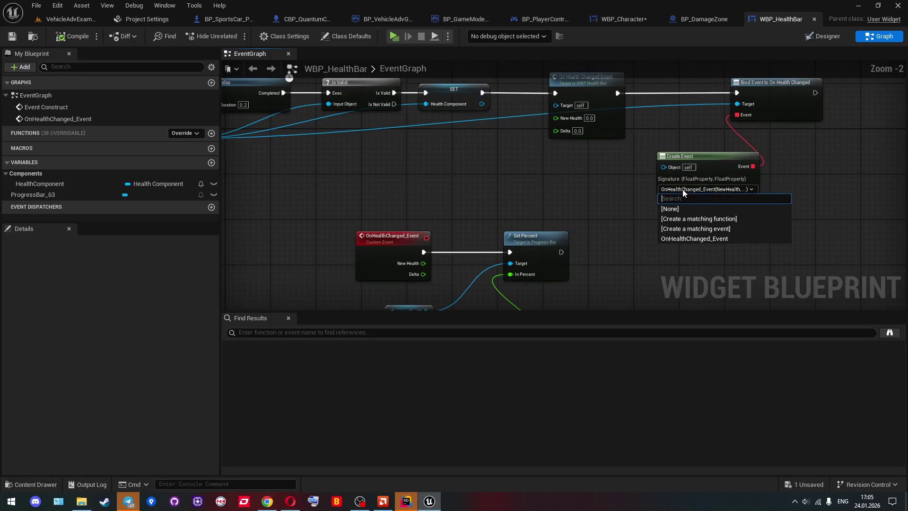
{"action": "left_click", "coordinate": [686, 239]}
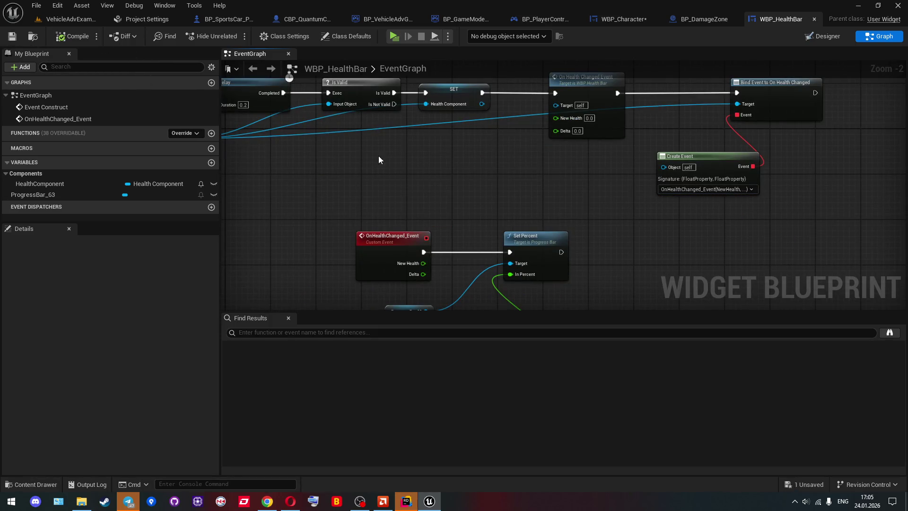
{"action": "scroll", "coordinate": [379, 160], "scroll_direction": "down", "scroll_amount": 1}
{"action": "mouse_move", "coordinate": [379, 160]}
{"action": "left_mouse_down"}
{"action": "mouse_move", "coordinate": [582, 185]}
{"action": "mouse_move", "coordinate": [578, 202]}
{"action": "left_mouse_up"}
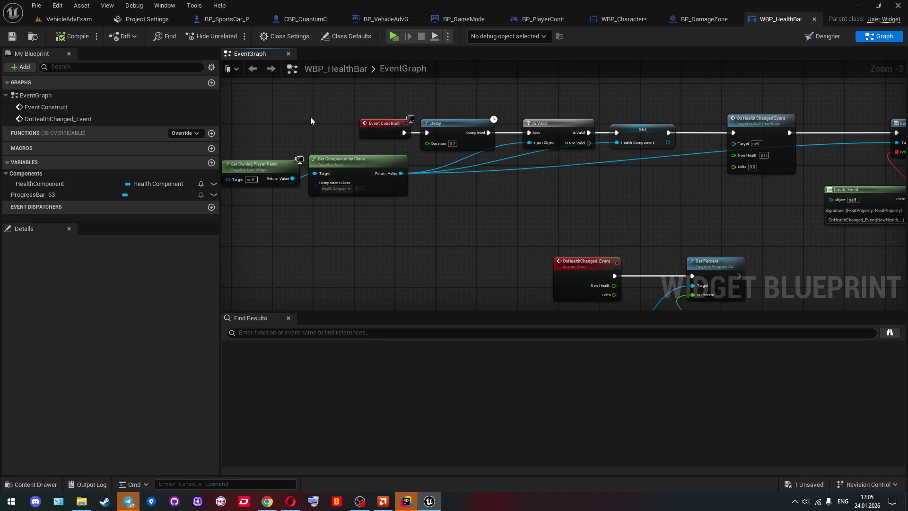
{"action": "left_click_drag", "start_coordinate": [310, 120], "coordinate": [363, 123]}
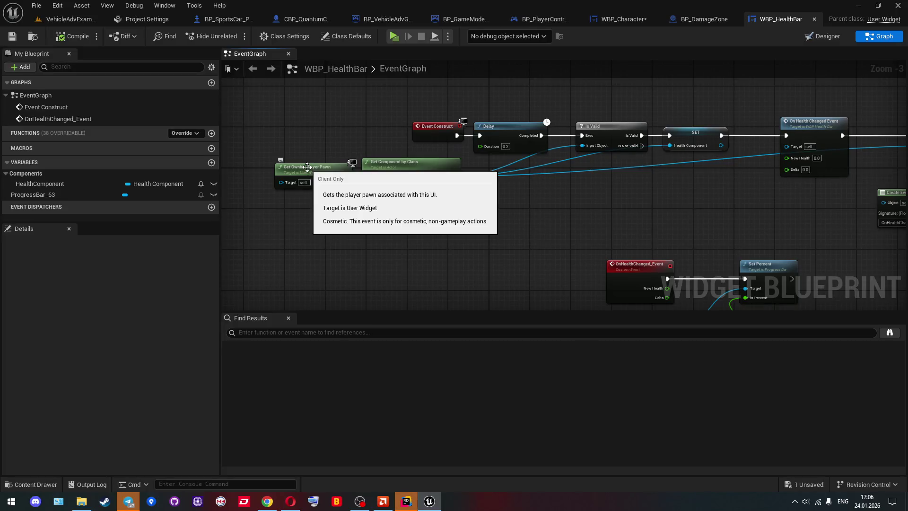
{"action": "left_click_drag", "start_coordinate": [319, 206], "coordinate": [308, 242]}
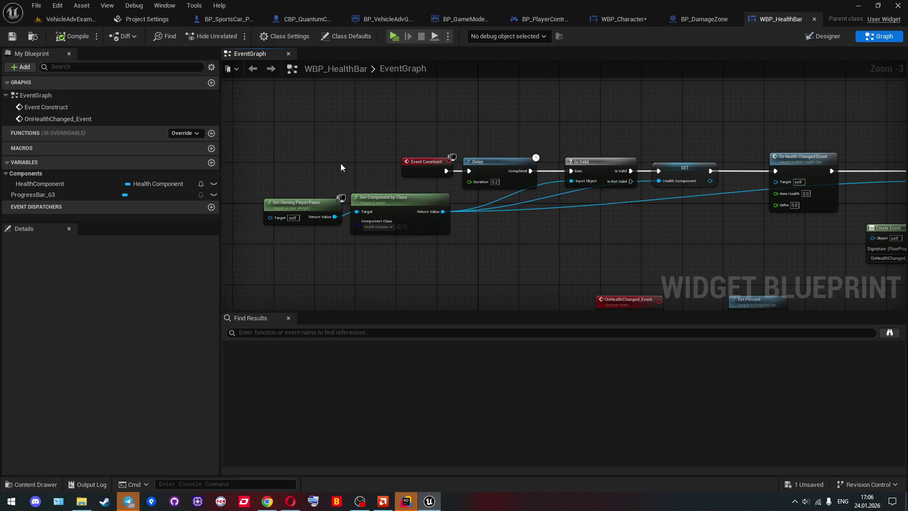
{"action": "mouse_move", "coordinate": [341, 163]}
{"action": "left_mouse_down"}
{"action": "mouse_move", "coordinate": [311, 178]}
{"action": "mouse_move", "coordinate": [305, 161]}
{"action": "left_mouse_up"}
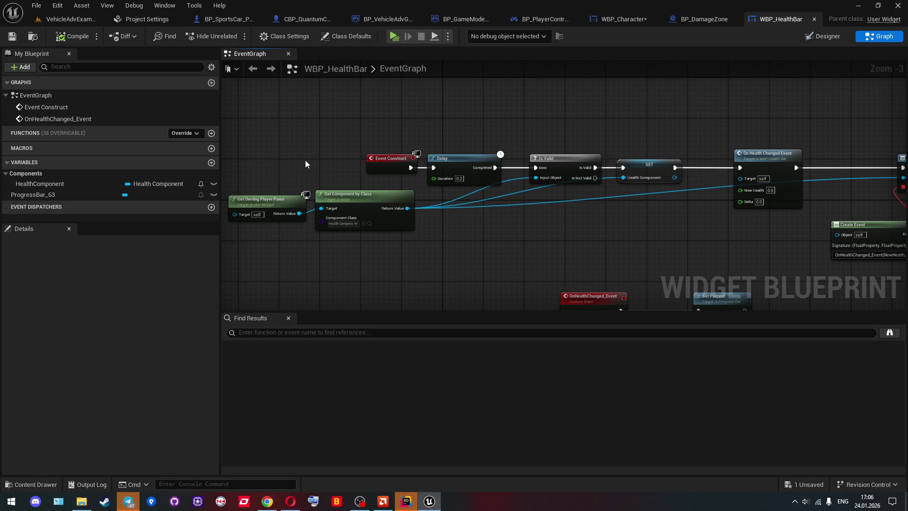
Add a custom event named Init to the WBP_HealthBar graph
{"action": "right_click", "coordinate": [386, 111]}
{"action": "type", "text": "init"}
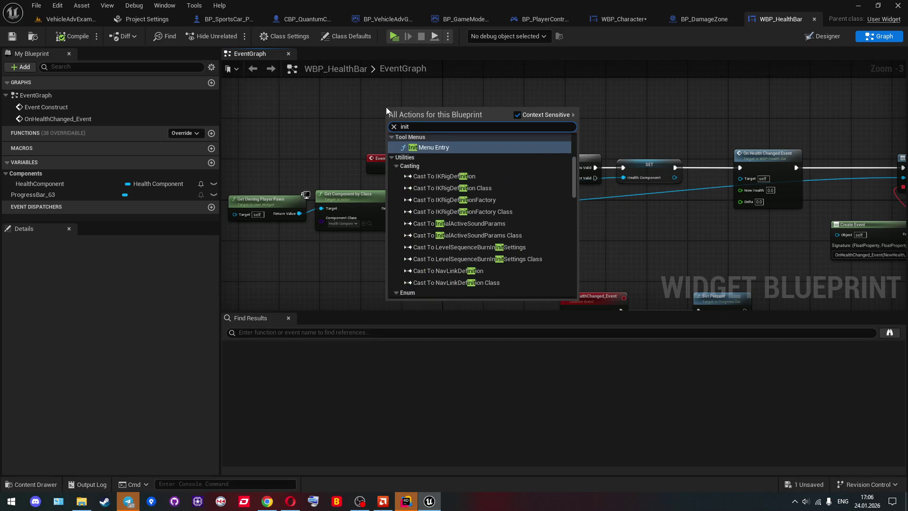
{"action": "type", "text": "create eve"}
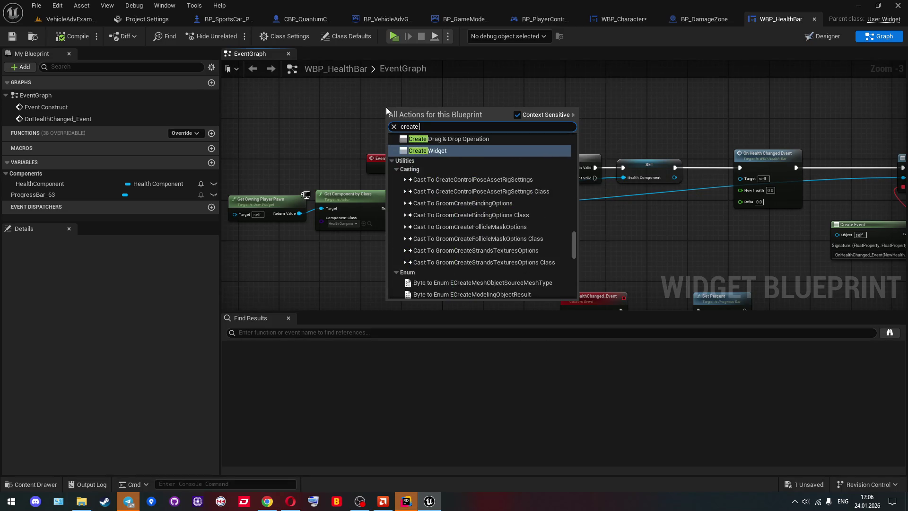
{"action": "key", "text": "Return"}
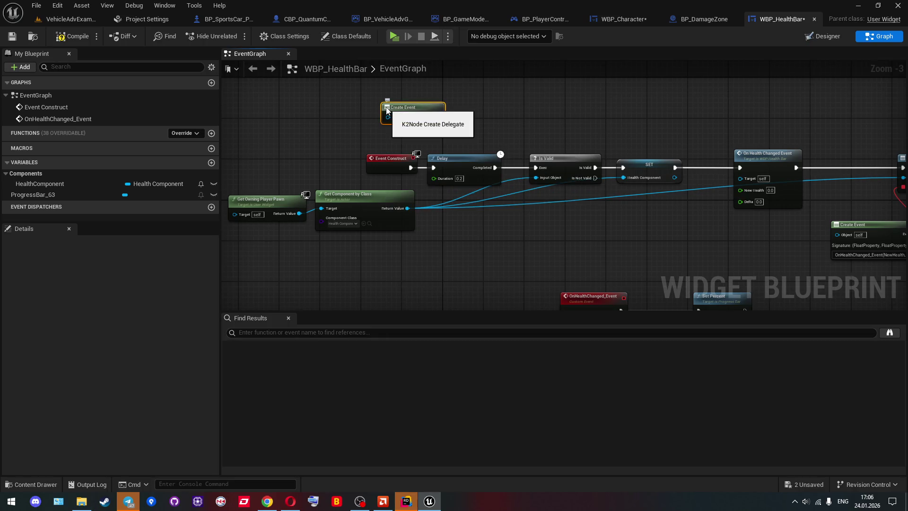
{"action": "key", "text": "Delete"}
{"action": "right_click", "coordinate": [401, 103]}
{"action": "type", "text": "custom"}
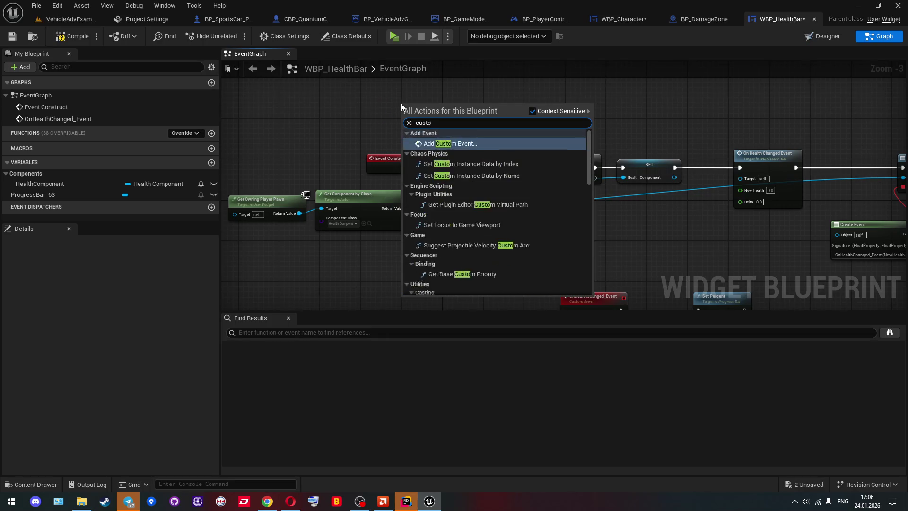
{"action": "key", "text": "Return"}
{"action": "key", "text": "BackSpace"}
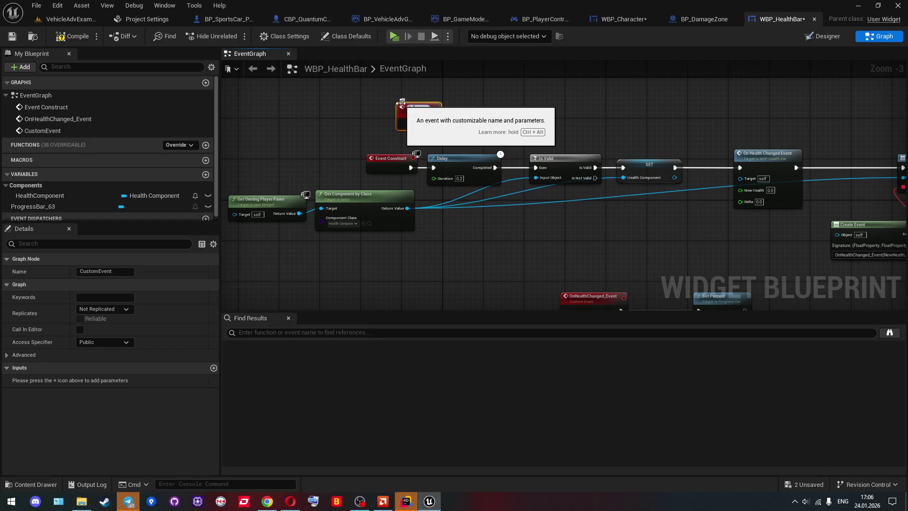
{"action": "type", "text": "Init"}
{"action": "key", "text": "Return"}
Drive the Delay from Init, delete Event Construct, and move Init into its place
{"action": "scroll", "coordinate": [401, 103], "scroll_direction": "up", "scroll_amount": 2}
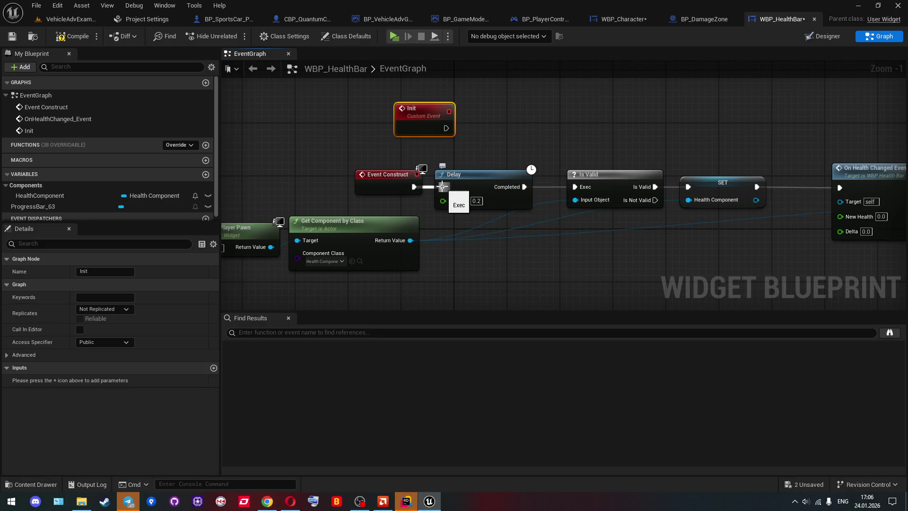
{"action": "left_click_drag", "start_coordinate": [442, 187], "coordinate": [446, 129]}
{"action": "left_click", "coordinate": [392, 179]}
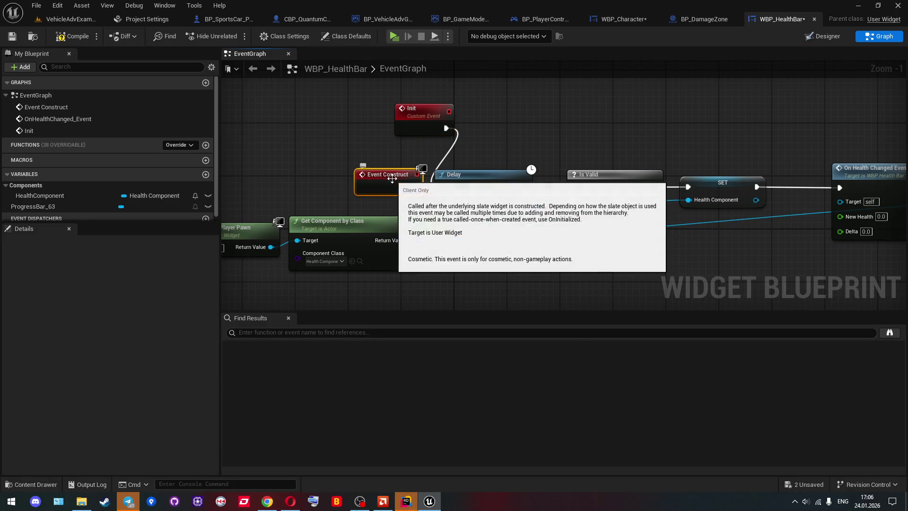
{"action": "key", "text": "Delete"}
{"action": "scroll", "coordinate": [473, 142], "scroll_direction": "down", "scroll_amount": 1}
{"action": "mouse_move", "coordinate": [487, 105]}
{"action": "left_mouse_down"}
{"action": "mouse_move", "coordinate": [452, 158]}
{"action": "mouse_move", "coordinate": [354, 124]}
{"action": "left_mouse_up"}
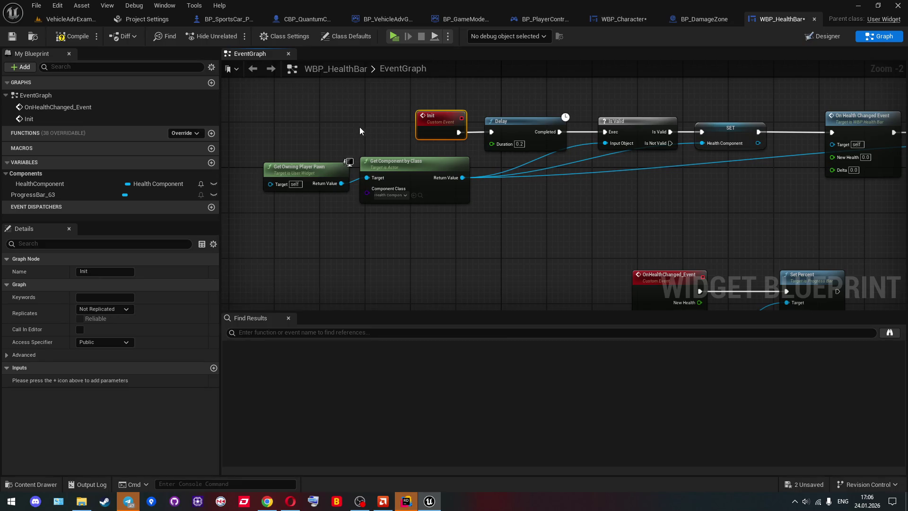
{"action": "left_click_drag", "start_coordinate": [359, 127], "coordinate": [385, 162]}
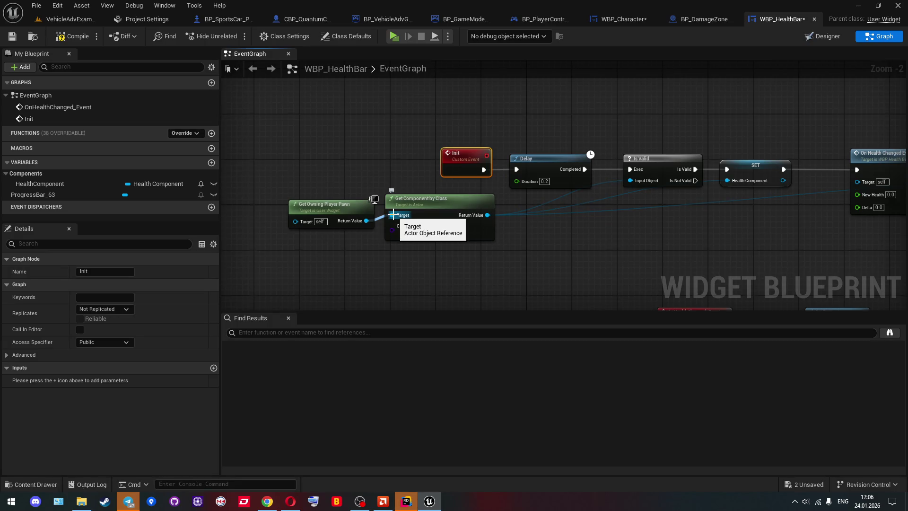
Give the Init event an actor input named OwningPawn and tidy the nearby nodes
{"action": "left_click_drag", "start_coordinate": [393, 214], "coordinate": [465, 172]}
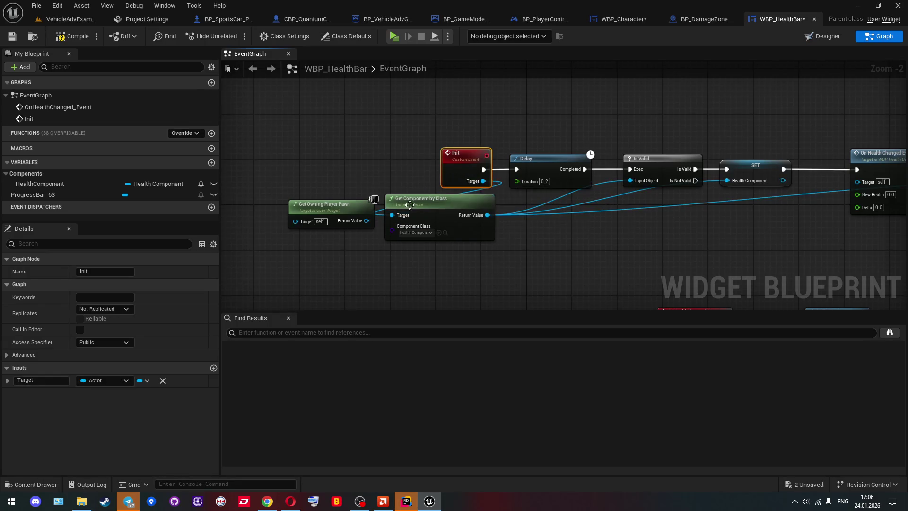
{"action": "left_click_drag", "start_coordinate": [356, 202], "coordinate": [305, 236]}
{"action": "left_click_drag", "start_coordinate": [456, 170], "coordinate": [371, 170]}
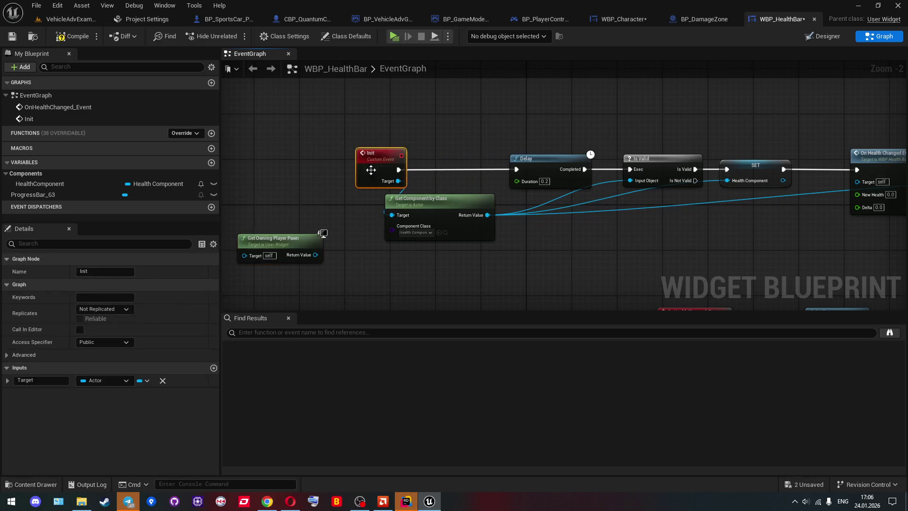
{"action": "left_click", "coordinate": [37, 379]}
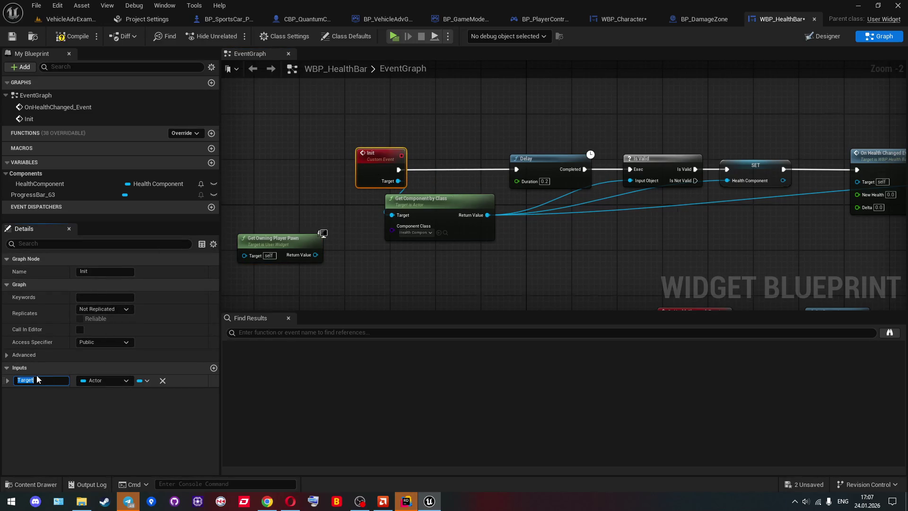
{"action": "key", "text": "BackSpace"}
{"action": "type", "text": "Ownin"}
{"action": "type", "text": "gPawn"}
{"action": "key", "text": "Return"}
{"action": "left_click", "coordinate": [399, 271]}
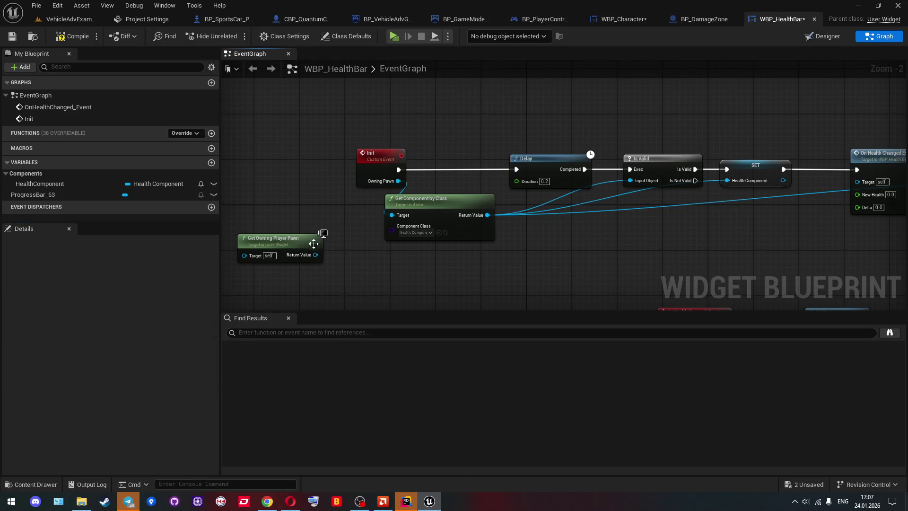
{"action": "left_click_drag", "start_coordinate": [424, 203], "coordinate": [441, 203]}
Compile and save WBP_HealthBar, then switch to another blueprint tab
{"action": "left_click", "coordinate": [72, 37]}
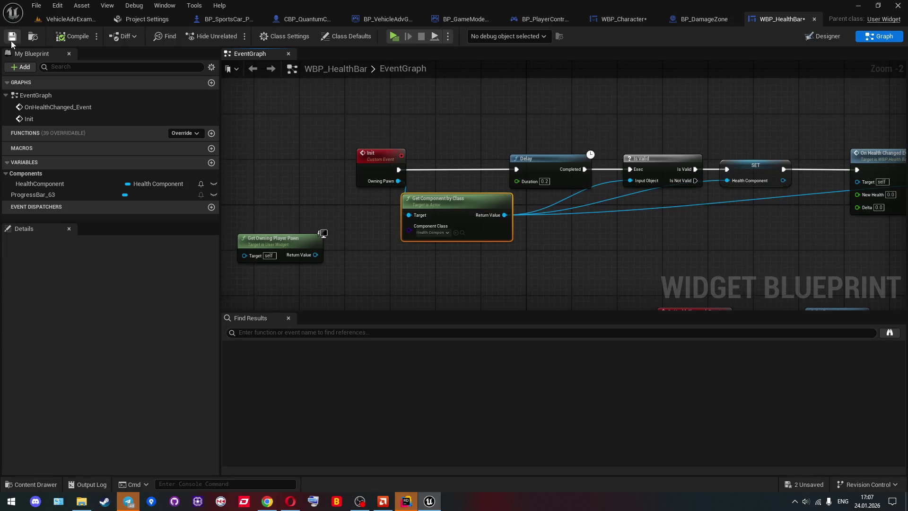
{"action": "left_click", "coordinate": [12, 36]}
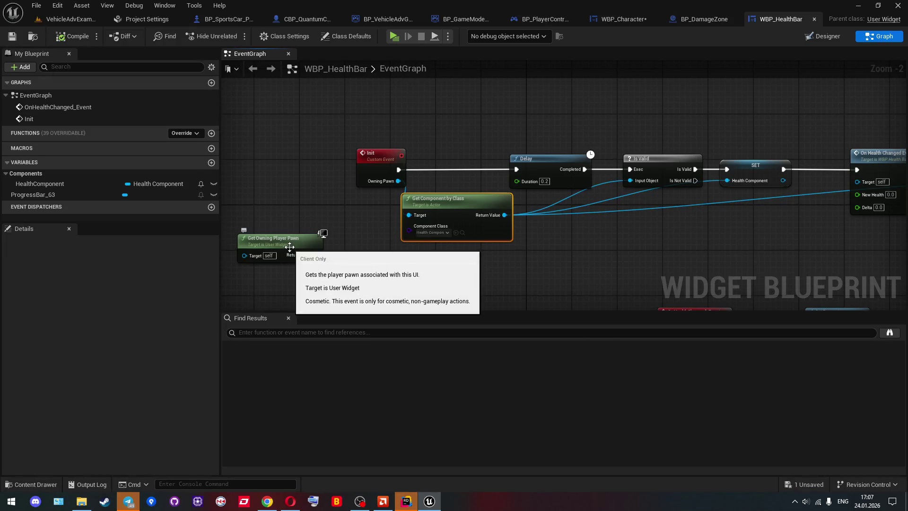
{"action": "scroll", "coordinate": [430, 270], "scroll_direction": "down", "scroll_amount": 1}
{"action": "mouse_move", "coordinate": [430, 271]}
{"action": "left_mouse_down"}
{"action": "mouse_move", "coordinate": [355, 243]}
{"action": "mouse_move", "coordinate": [319, 186]}
{"action": "mouse_move", "coordinate": [303, 189]}
{"action": "mouse_move", "coordinate": [315, 158]}
{"action": "mouse_move", "coordinate": [352, 189]}
{"action": "left_mouse_up"}
{"action": "scroll", "coordinate": [303, 189], "scroll_direction": "down", "scroll_amount": 1}
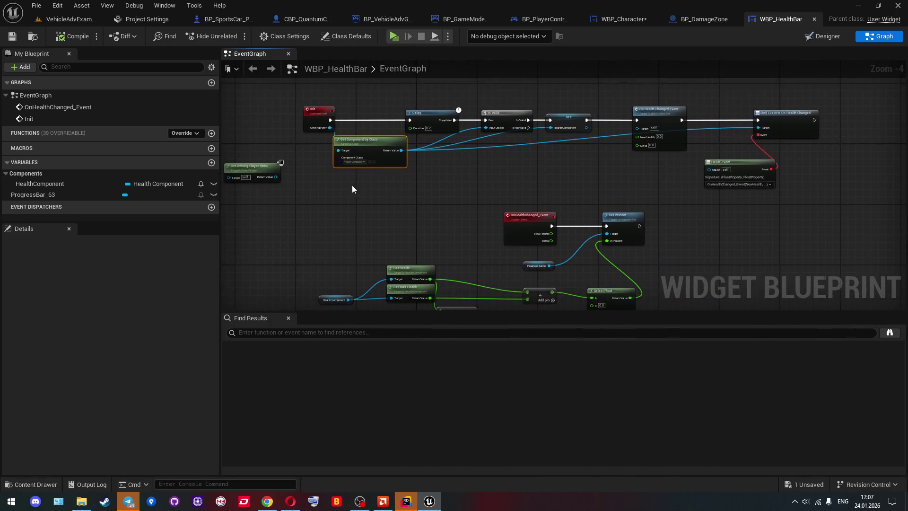
{"action": "left_click", "coordinate": [228, 18]}
Add a Widget component to CBP_QuantumCharacter
{"action": "left_click", "coordinate": [289, 20]}
{"action": "left_click", "coordinate": [173, 55]}
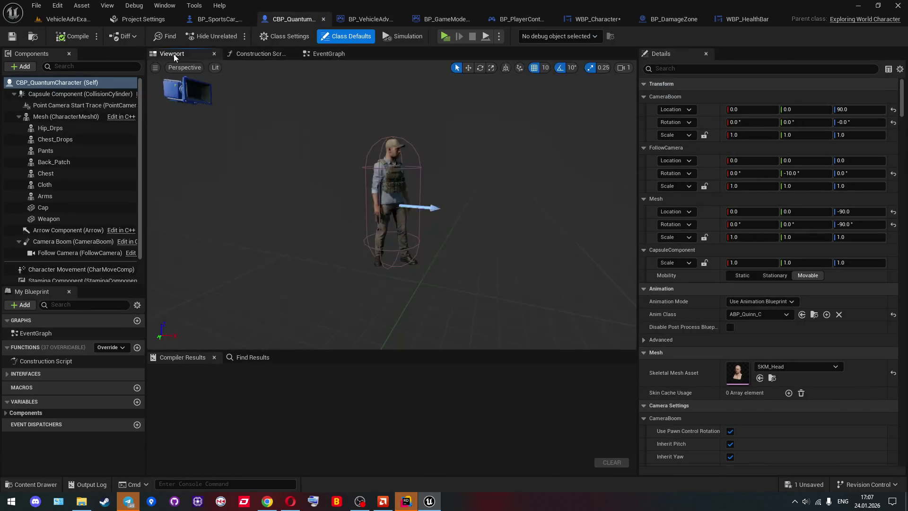
{"action": "left_click", "coordinate": [24, 67]}
{"action": "type", "text": "w"}
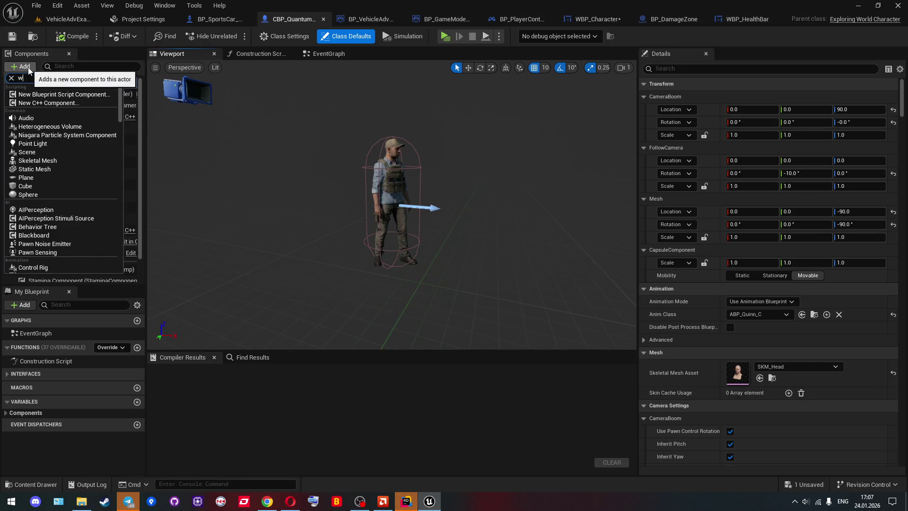
{"action": "type", "text": "idget"}
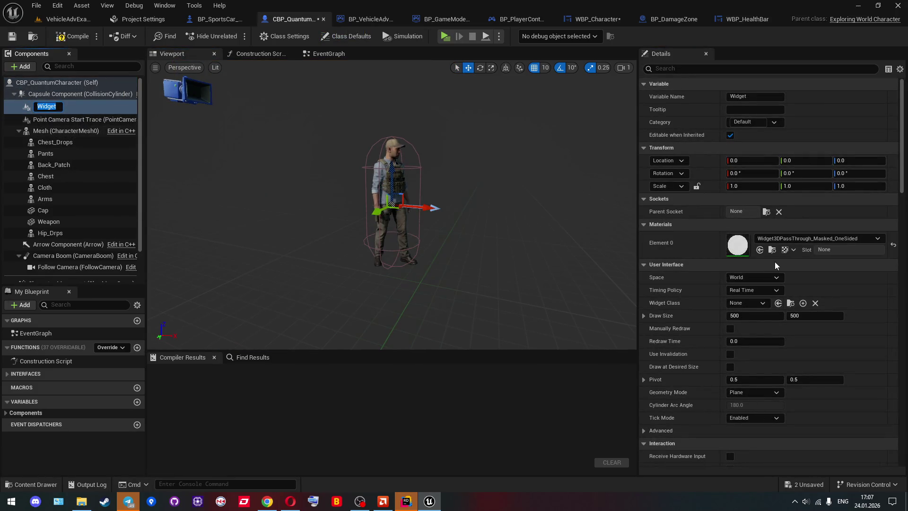
{"action": "key", "text": "Return"}
Set the Widget component to Screen space with WBP_HealthBar as its widget class
{"action": "left_click", "coordinate": [766, 278]}
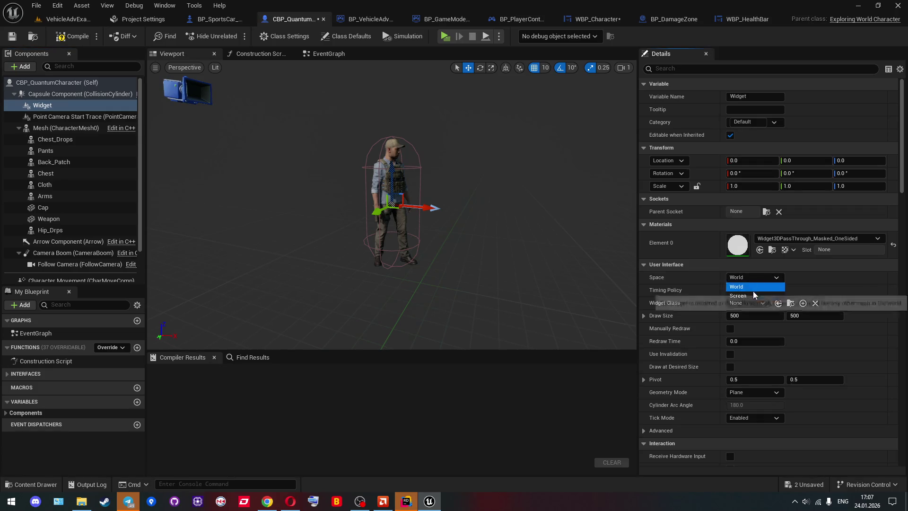
{"action": "left_click", "coordinate": [754, 290]}
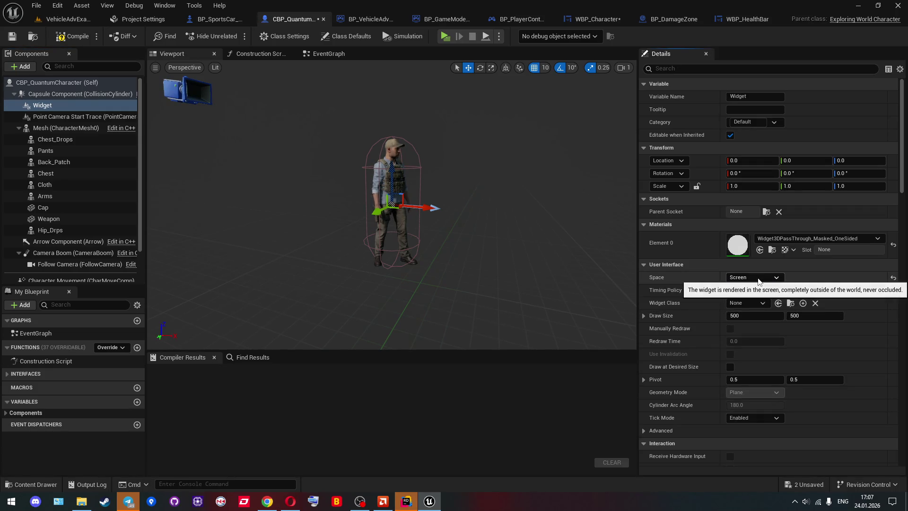
{"action": "left_click", "coordinate": [759, 304]}
{"action": "type", "text": "health"}
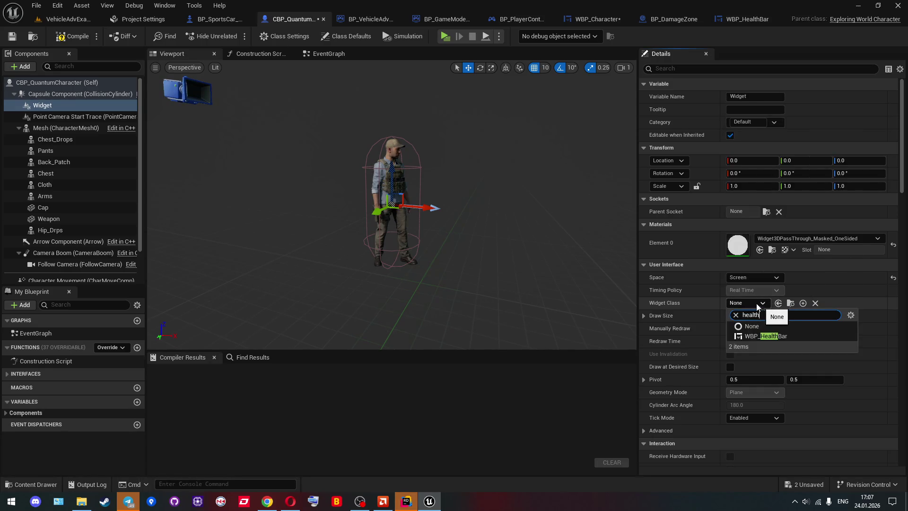
{"action": "left_click", "coordinate": [767, 336]}
Compile and save the character blueprint, then start a server/client play session from the level
{"action": "mouse_move", "coordinate": [430, 160]}
{"action": "left_mouse_down"}
{"action": "mouse_move", "coordinate": [402, 170]}
{"action": "mouse_move", "coordinate": [431, 160]}
{"action": "mouse_move", "coordinate": [428, 104]}
{"action": "left_mouse_up"}
{"action": "left_click", "coordinate": [74, 36]}
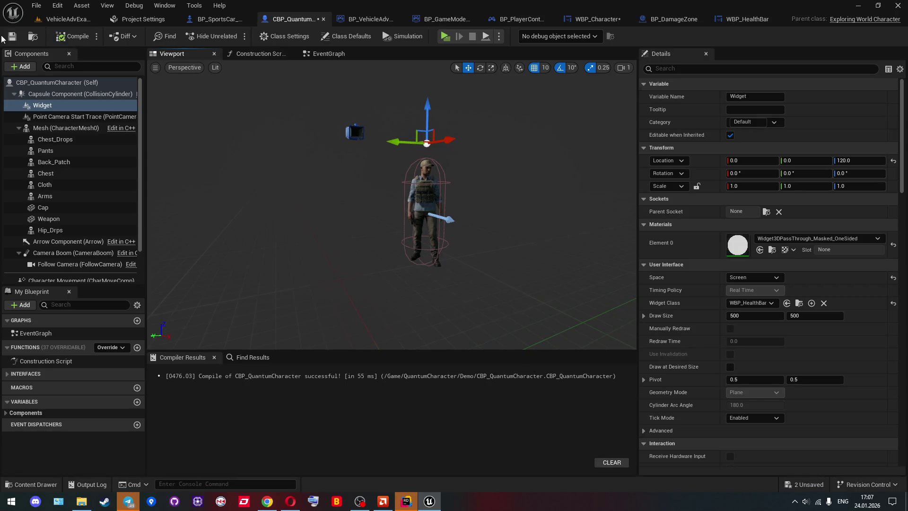
{"action": "left_click", "coordinate": [12, 36]}
{"action": "left_click_drag", "start_coordinate": [293, 120], "coordinate": [330, 95]}
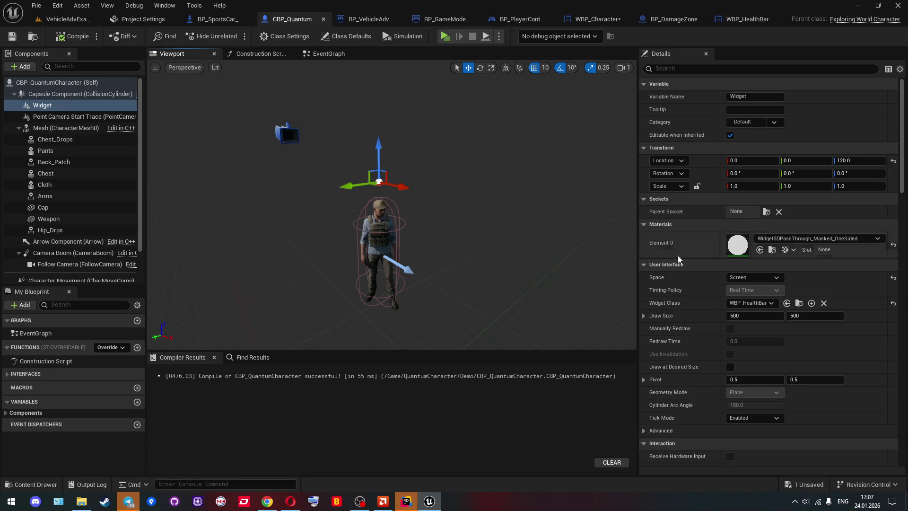
{"action": "left_click", "coordinate": [40, 19]}
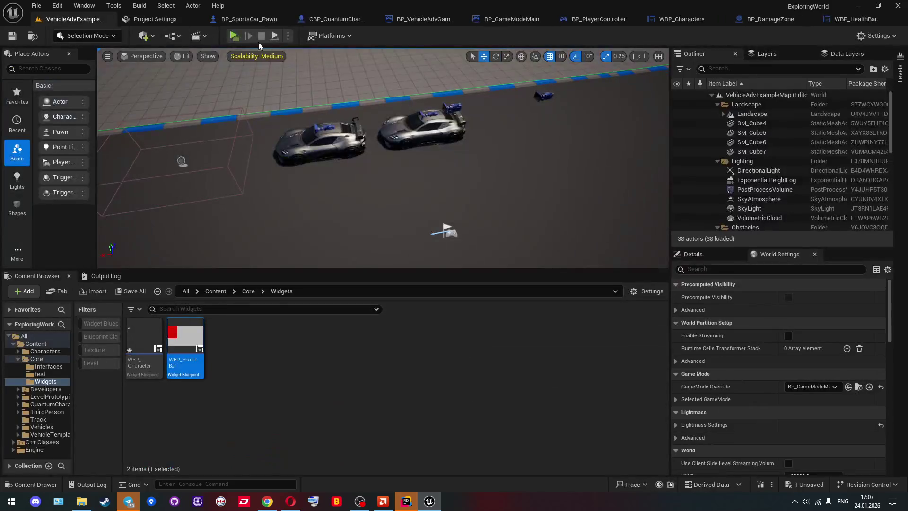
{"action": "left_click", "coordinate": [234, 37]}
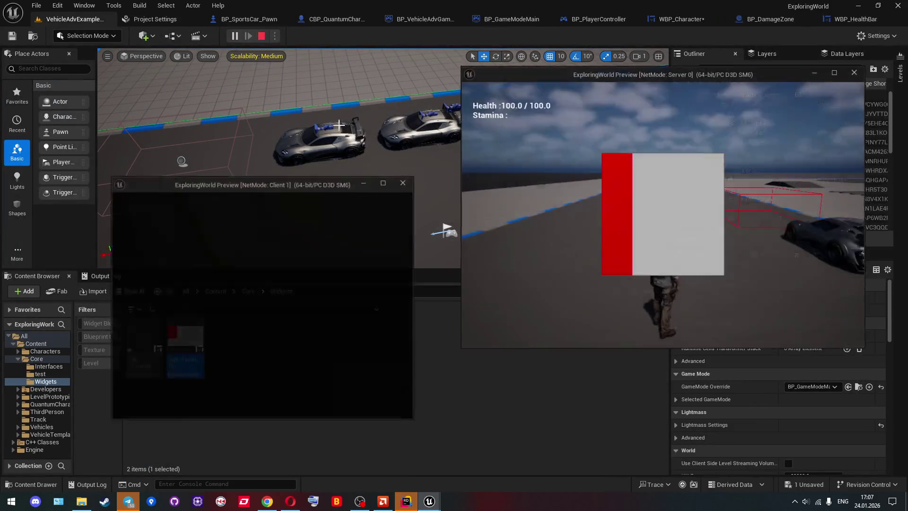
Walk the server character around to inspect the oversized health bars, then stop play
{"action": "left_click", "coordinate": [572, 198]}
{"action": "key", "text": "w"}
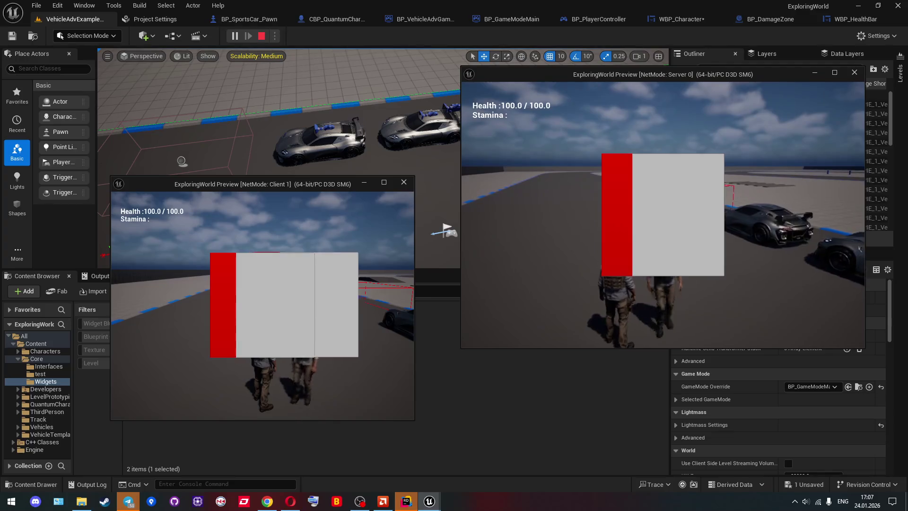
{"action": "key", "text": "w"}
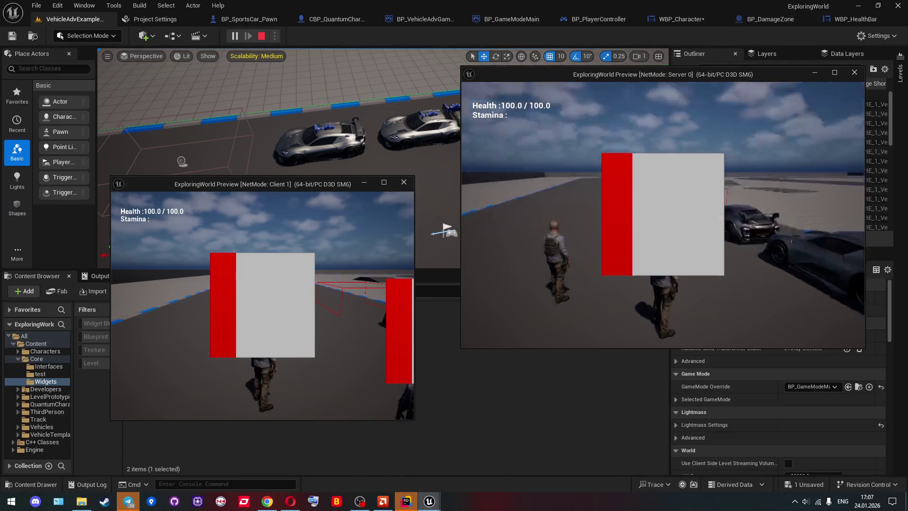
{"action": "key", "text": "shift+F1"}
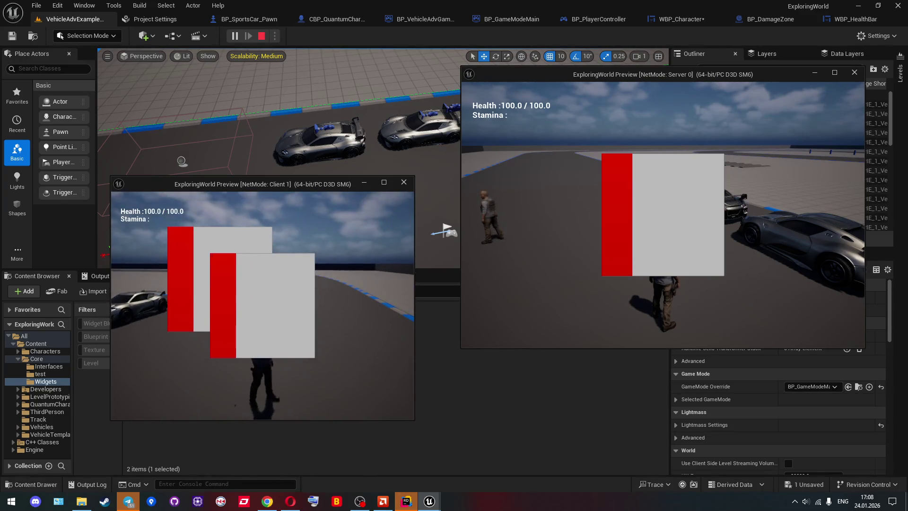
{"action": "key", "text": "Escape"}
Commit a new Widget draw size height in CBP_QuantumCharacter, compile, save, and briefly test in play
{"action": "left_click", "coordinate": [232, 20]}
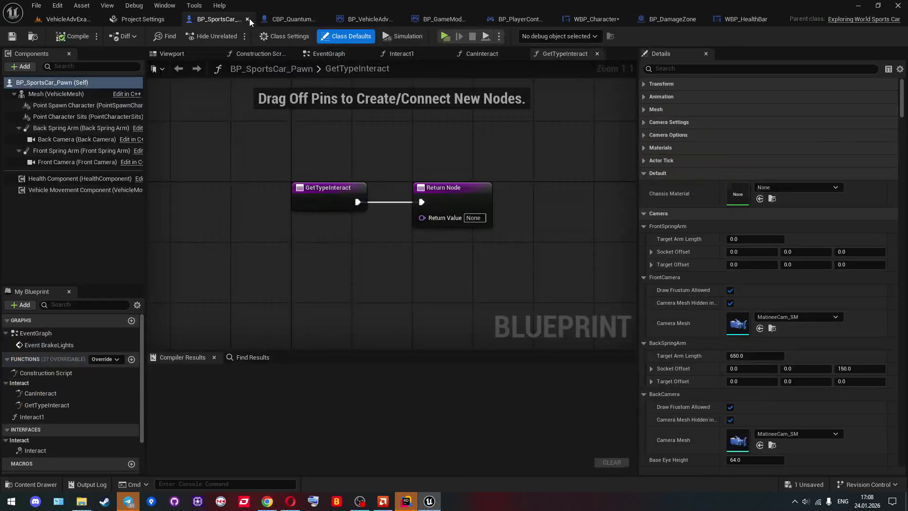
{"action": "left_click", "coordinate": [299, 21]}
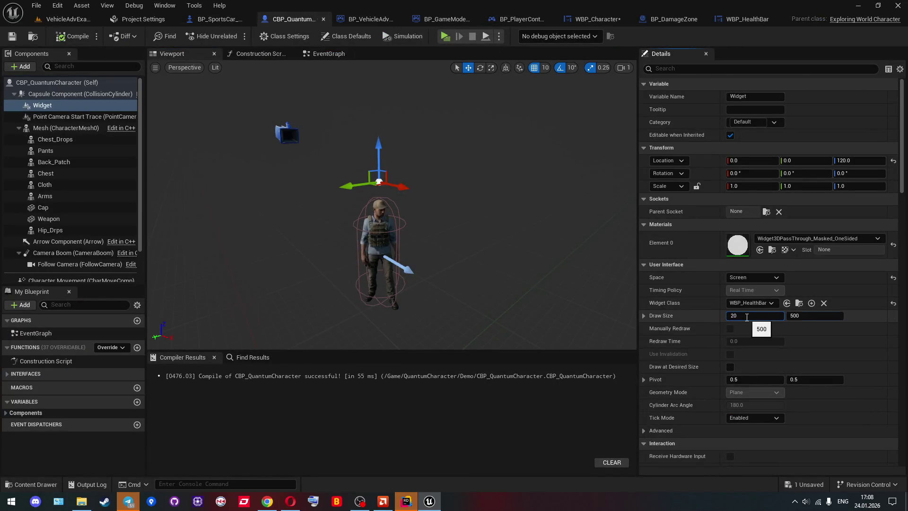
{"action": "type", "text": "80"}
{"action": "key", "text": "Return"}
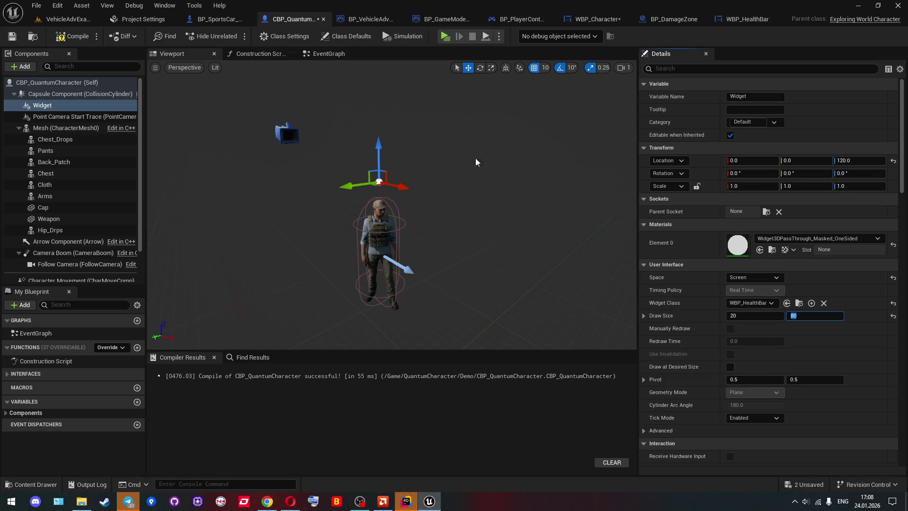
{"action": "left_click", "coordinate": [54, 41]}
{"action": "left_click", "coordinate": [443, 38]}
{"action": "key", "text": "Escape"}
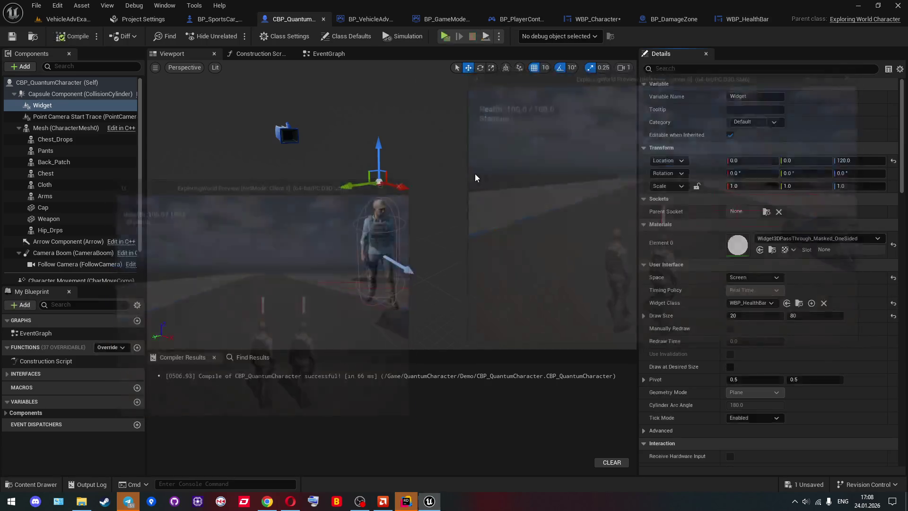
Adjust the draw size width to finish 80 × 20 and start a new play session
{"action": "left_click", "coordinate": [742, 316]}
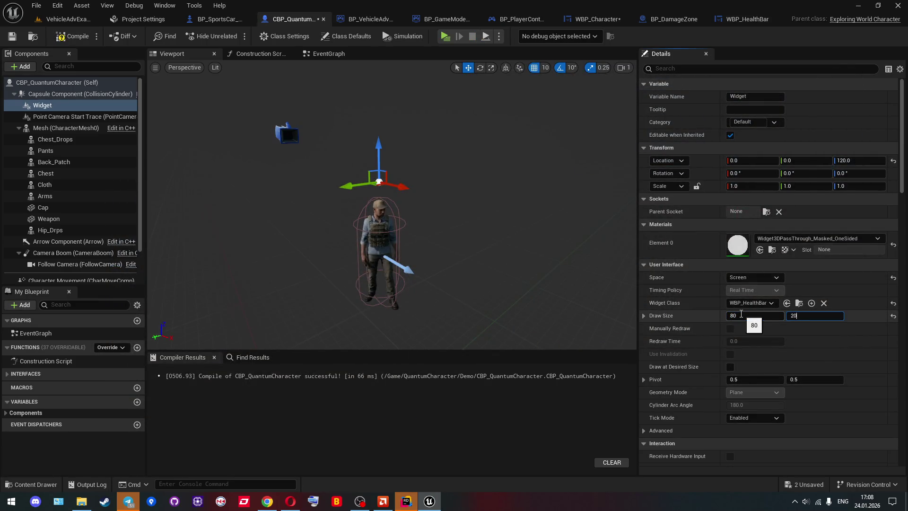
{"action": "left_click", "coordinate": [66, 19]}
{"action": "left_click", "coordinate": [232, 36]}
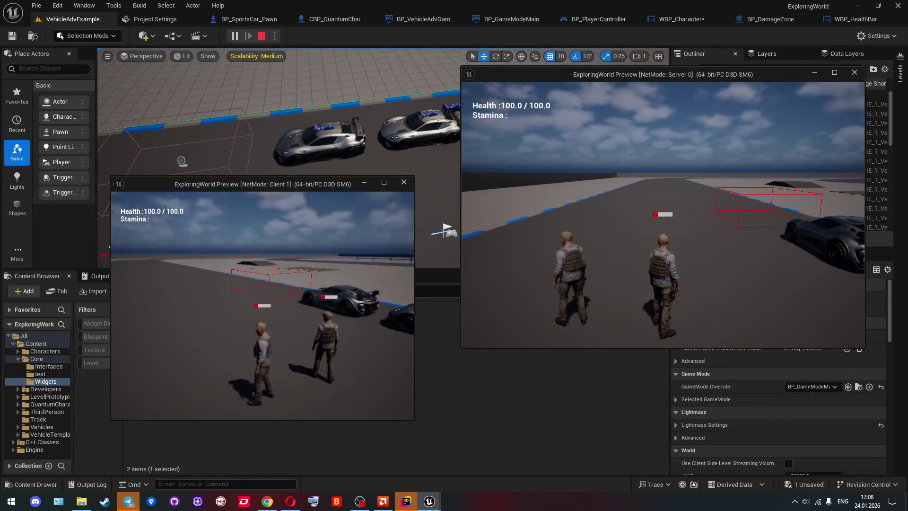
Stop the current session and relaunch play with three players
{"action": "key", "text": "w"}
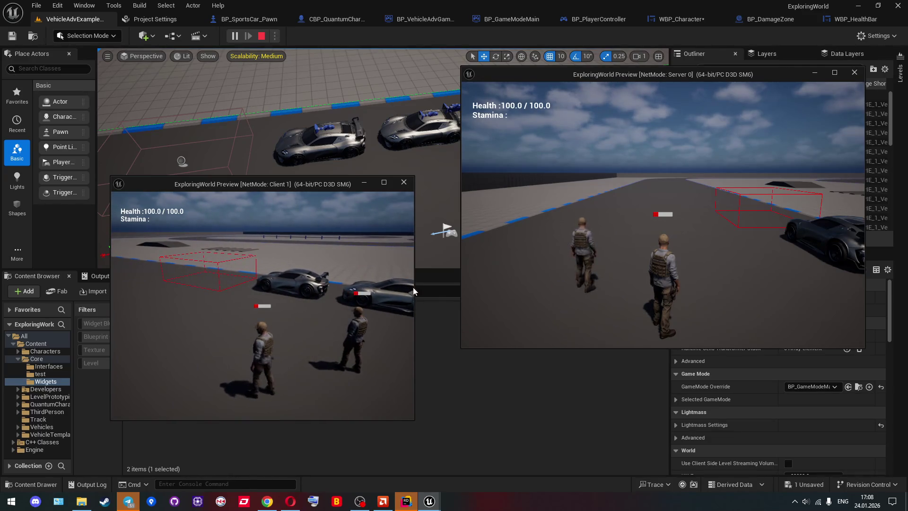
{"action": "key", "text": "Escape"}
{"action": "left_click", "coordinate": [288, 36]}
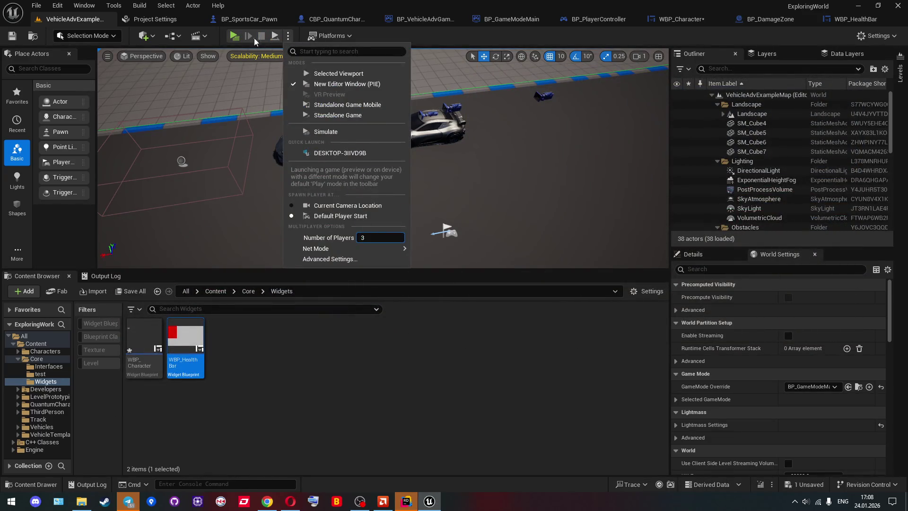
{"action": "left_click", "coordinate": [237, 41]}
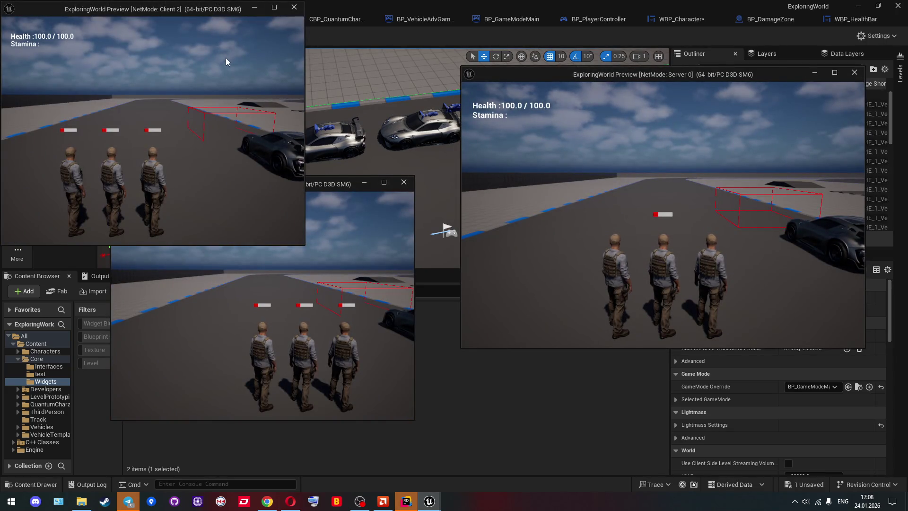
Walk the server character along the road to view the small health bars, then stop play
{"action": "left_click", "coordinate": [606, 239]}
{"action": "key", "text": "s"}
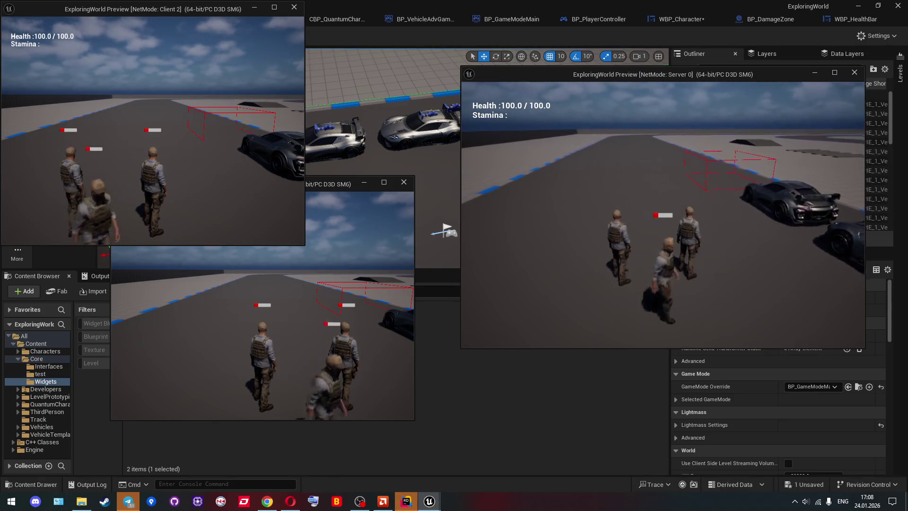
{"action": "key", "text": "s"}
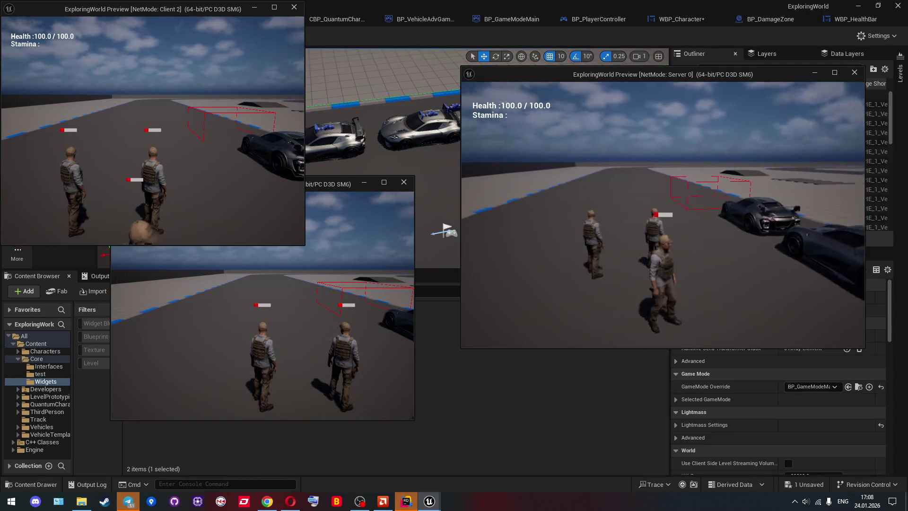
{"action": "key", "text": "w"}
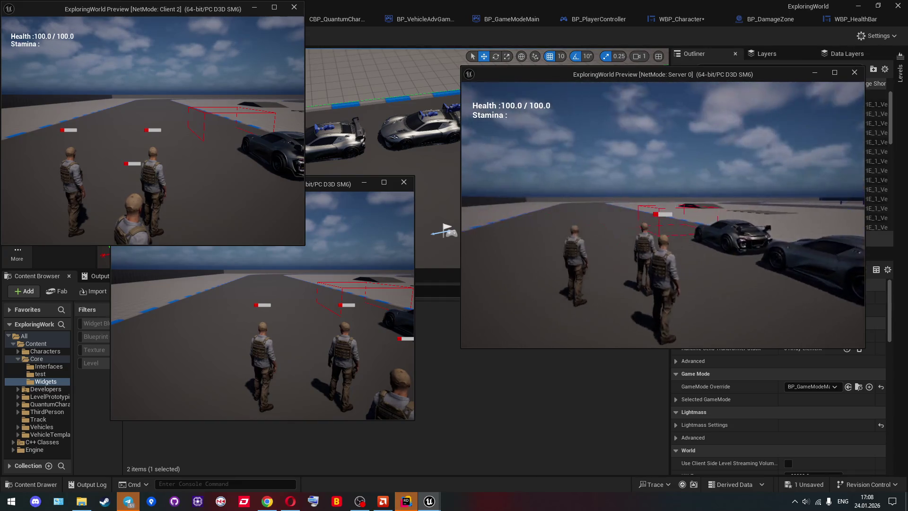
{"action": "key", "text": "w"}
{"action": "key", "text": "s"}
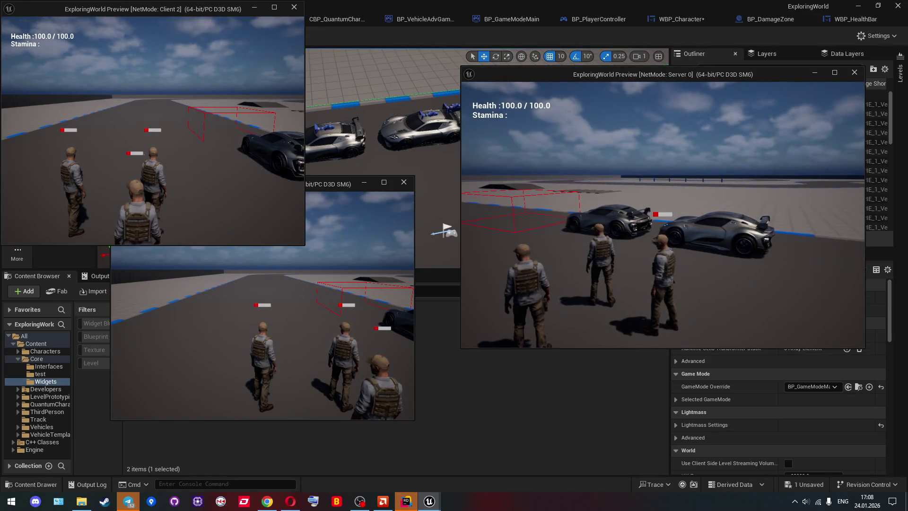
{"action": "key", "text": "Escape"}
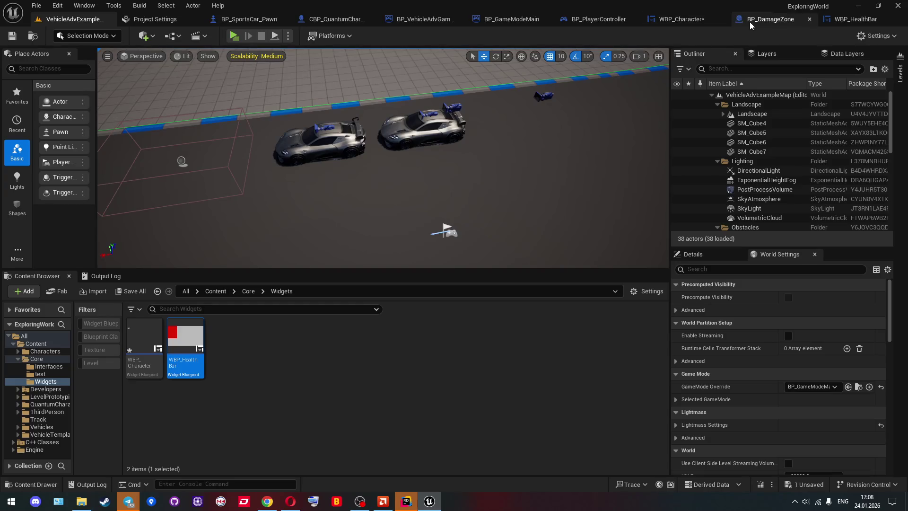
Add Event BeginPlay with a Parent: BeginPlay call in CBP_QuantumCharacter's event graph
{"action": "left_click", "coordinate": [337, 21]}
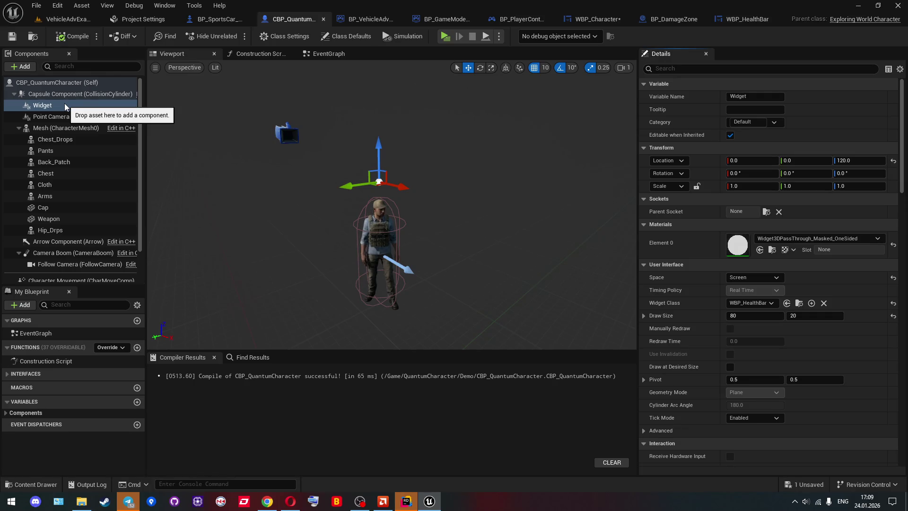
{"action": "left_click", "coordinate": [329, 53]}
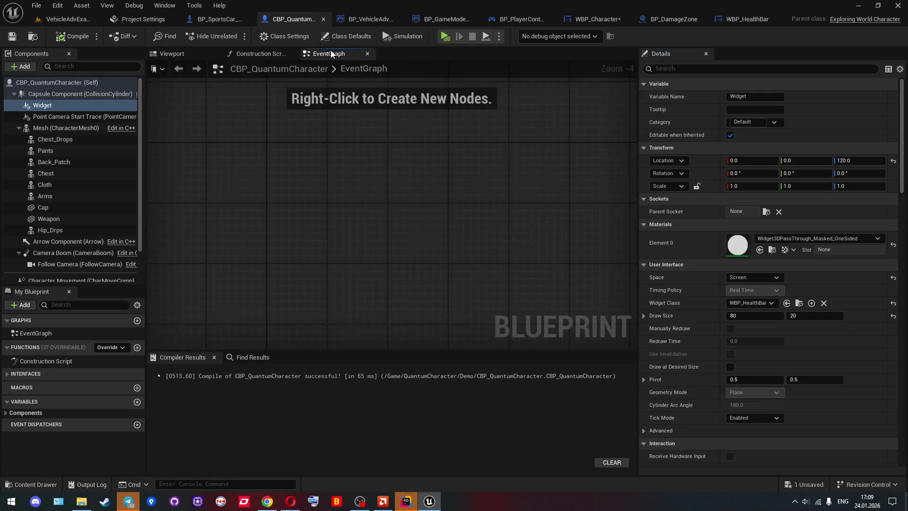
{"action": "right_click", "coordinate": [246, 166]}
{"action": "type", "text": "begin"}
{"action": "key", "text": "Return"}
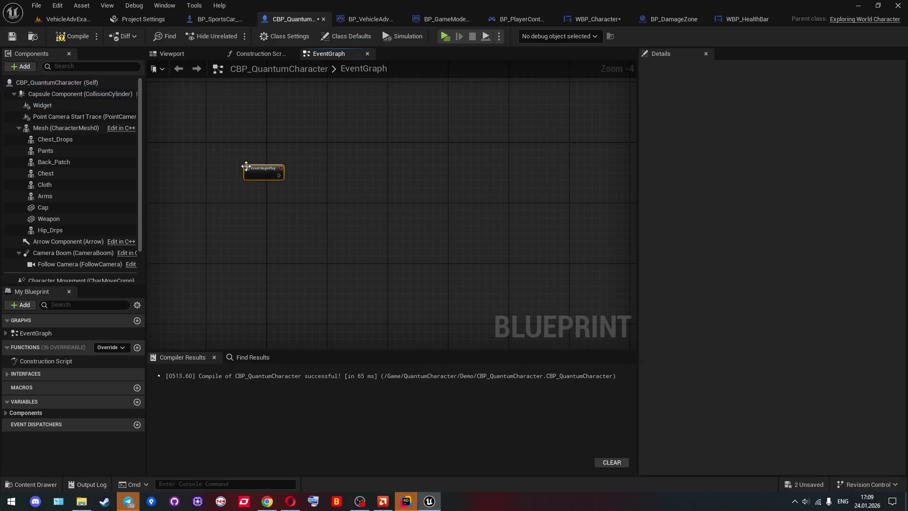
{"action": "scroll", "coordinate": [246, 166], "scroll_direction": "up", "scroll_amount": 2}
{"action": "scroll", "coordinate": [246, 166], "scroll_direction": "up", "scroll_amount": 1}
{"action": "right_click", "coordinate": [267, 171]}
{"action": "left_click", "coordinate": [303, 259]}
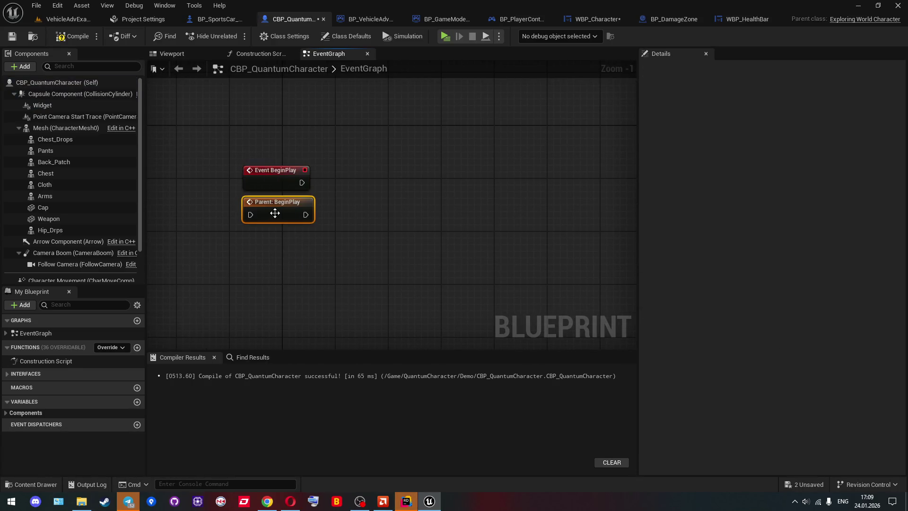
{"action": "mouse_move", "coordinate": [250, 215]}
{"action": "left_mouse_down"}
{"action": "mouse_move", "coordinate": [310, 188]}
{"action": "mouse_move", "coordinate": [302, 183]}
{"action": "mouse_move", "coordinate": [351, 173]}
{"action": "left_mouse_up"}
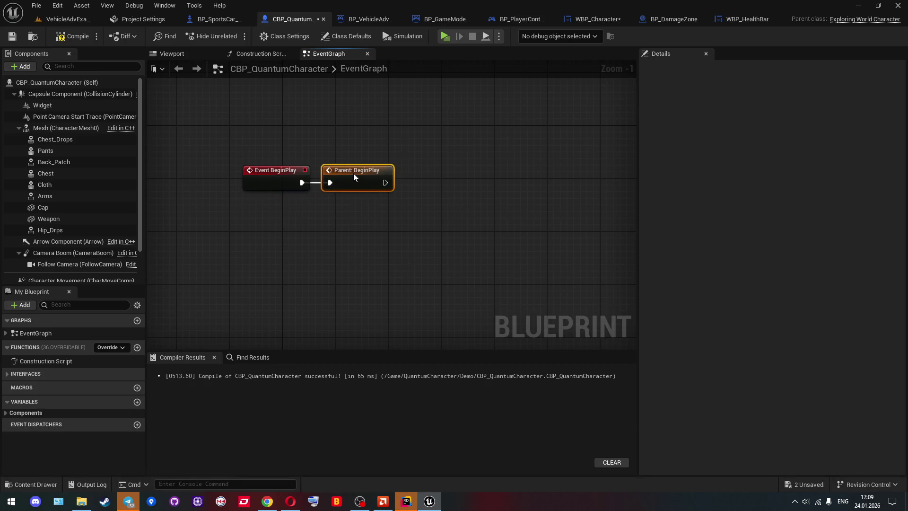
Chain Widget → Get Widget → Cast To WBP_HealthBar → Init, passing Self as owning pawn
{"action": "mouse_move", "coordinate": [43, 105]}
{"action": "left_mouse_down"}
{"action": "mouse_move", "coordinate": [316, 219]}
{"action": "mouse_move", "coordinate": [397, 219]}
{"action": "left_mouse_up"}
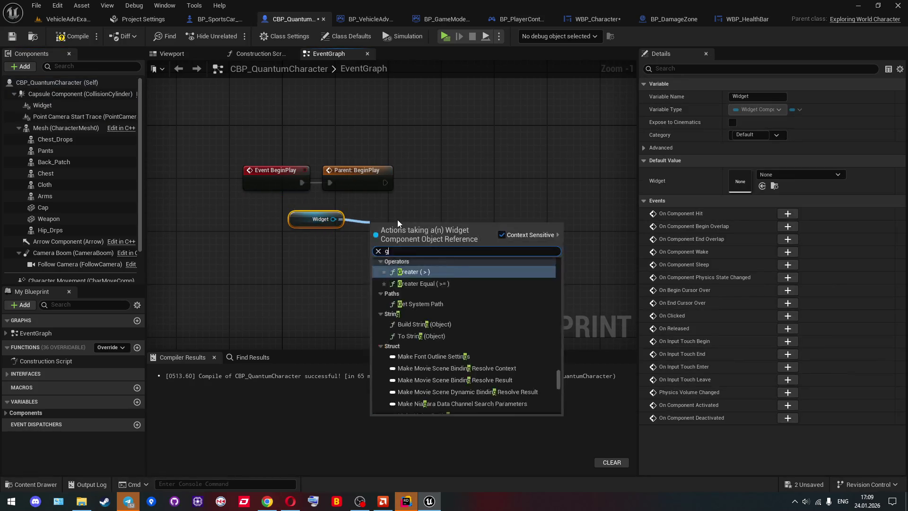
{"action": "type", "text": "get w"}
{"action": "key", "text": "Return"}
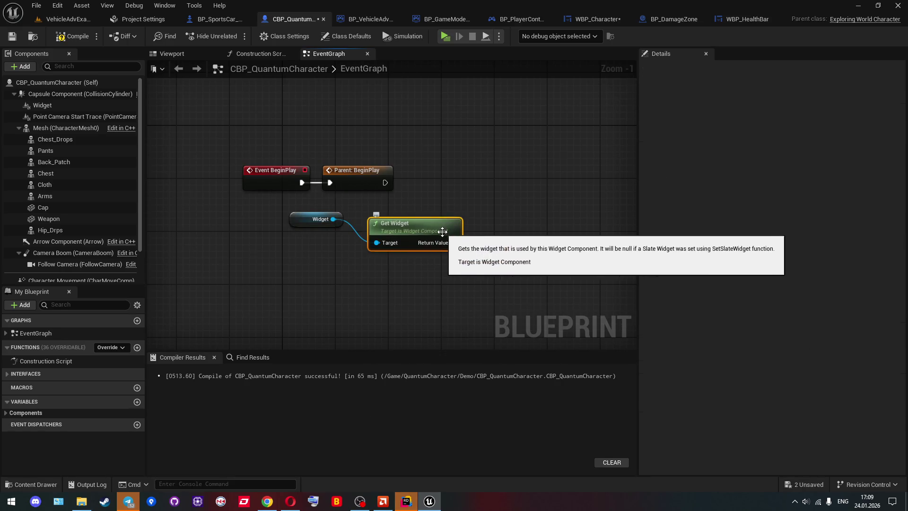
{"action": "left_click_drag", "start_coordinate": [454, 243], "coordinate": [491, 241]}
{"action": "type", "text": "cast heal"}
{"action": "key", "text": "Return"}
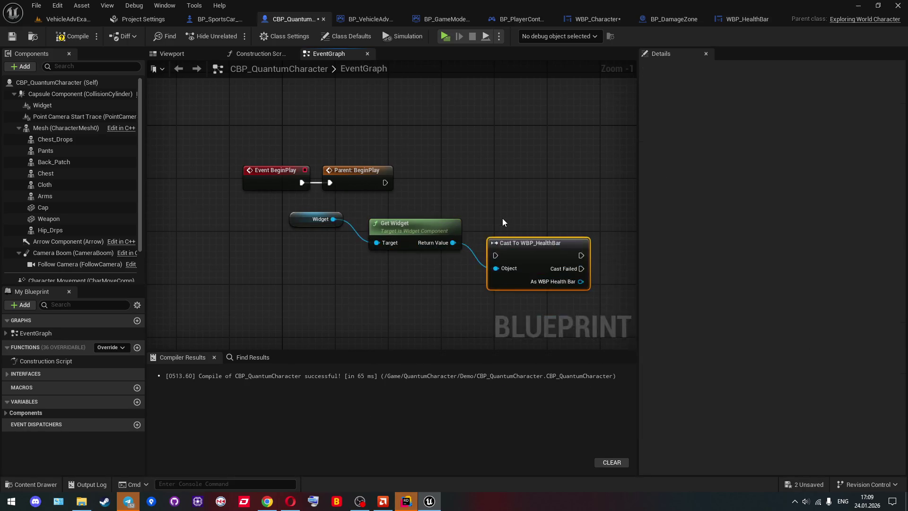
{"action": "left_click_drag", "start_coordinate": [571, 281], "coordinate": [570, 204]}
{"action": "type", "text": "init"}
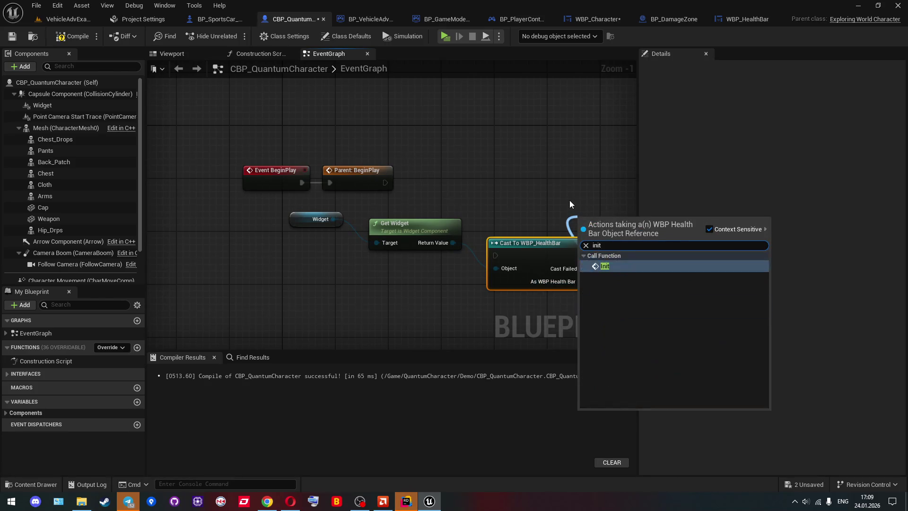
{"action": "key", "text": "Return"}
{"action": "mouse_move", "coordinate": [519, 265]}
{"action": "left_mouse_down"}
{"action": "mouse_move", "coordinate": [476, 305]}
{"action": "mouse_move", "coordinate": [419, 303]}
{"action": "left_mouse_up"}
{"action": "type", "text": "self"}
{"action": "key", "text": "Return"}
Run the cast after Parent: BeginPlay, arrange the node chain, and compile
{"action": "left_click_drag", "start_coordinate": [374, 254], "coordinate": [264, 181]}
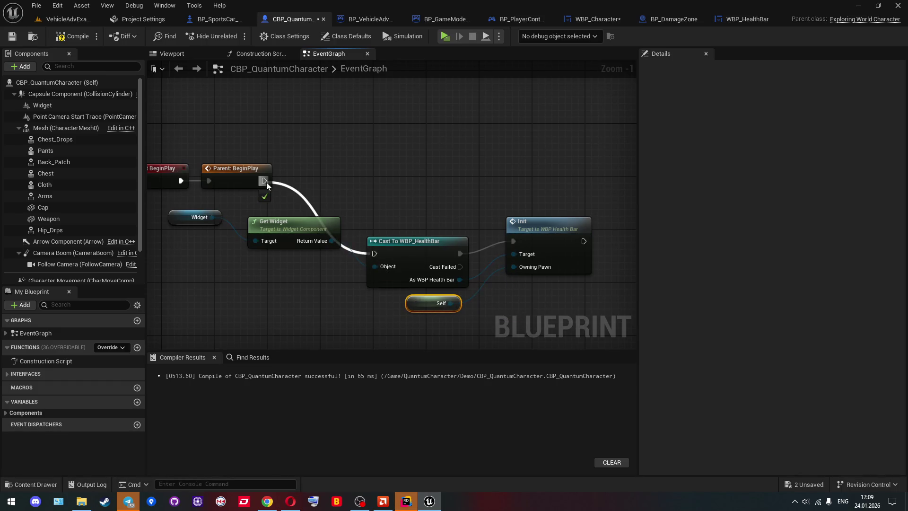
{"action": "mouse_move", "coordinate": [409, 254]}
{"action": "left_mouse_down"}
{"action": "mouse_move", "coordinate": [382, 204]}
{"action": "mouse_move", "coordinate": [342, 174]}
{"action": "left_mouse_up"}
{"action": "mouse_move", "coordinate": [549, 235]}
{"action": "left_mouse_down"}
{"action": "mouse_move", "coordinate": [459, 179]}
{"action": "mouse_move", "coordinate": [481, 173]}
{"action": "left_mouse_up"}
{"action": "mouse_move", "coordinate": [315, 264]}
{"action": "left_mouse_down"}
{"action": "mouse_move", "coordinate": [405, 253]}
{"action": "mouse_move", "coordinate": [293, 210]}
{"action": "mouse_move", "coordinate": [207, 203]}
{"action": "left_mouse_up"}
{"action": "left_click", "coordinate": [490, 290]}
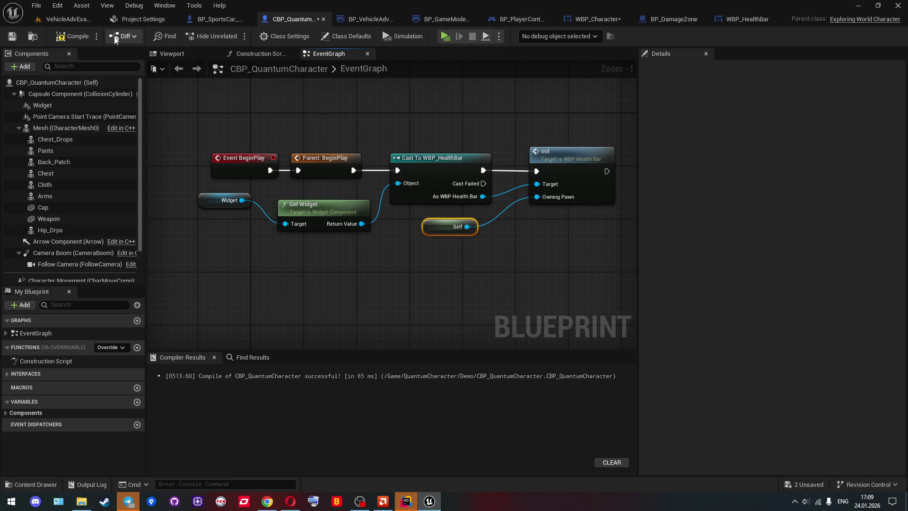
{"action": "left_click", "coordinate": [72, 38]}
Start a three-player play session and walk the server character into the damage zone
{"action": "left_click", "coordinate": [75, 21]}
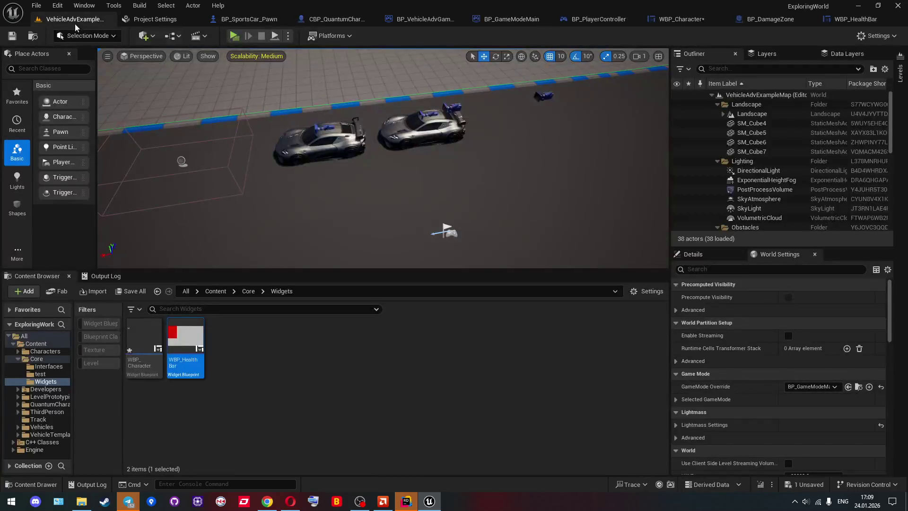
{"action": "left_click", "coordinate": [240, 36]}
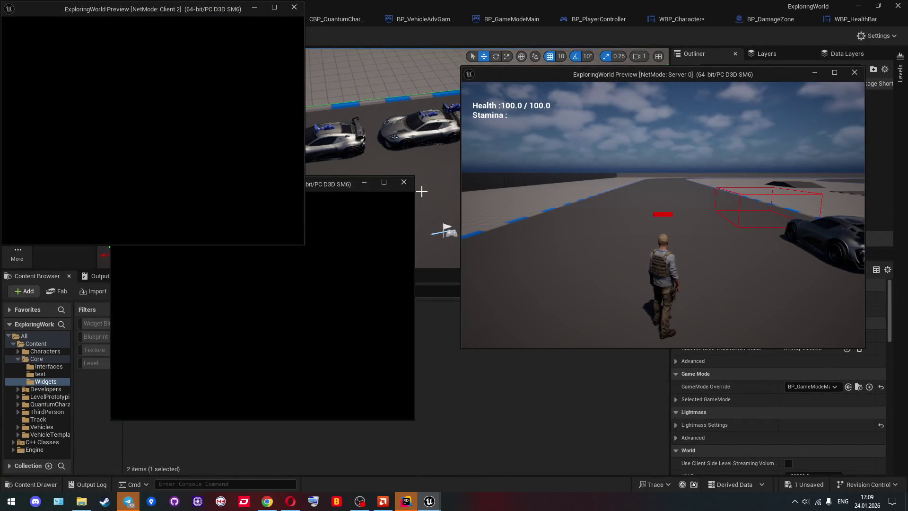
{"action": "key", "text": "w"}
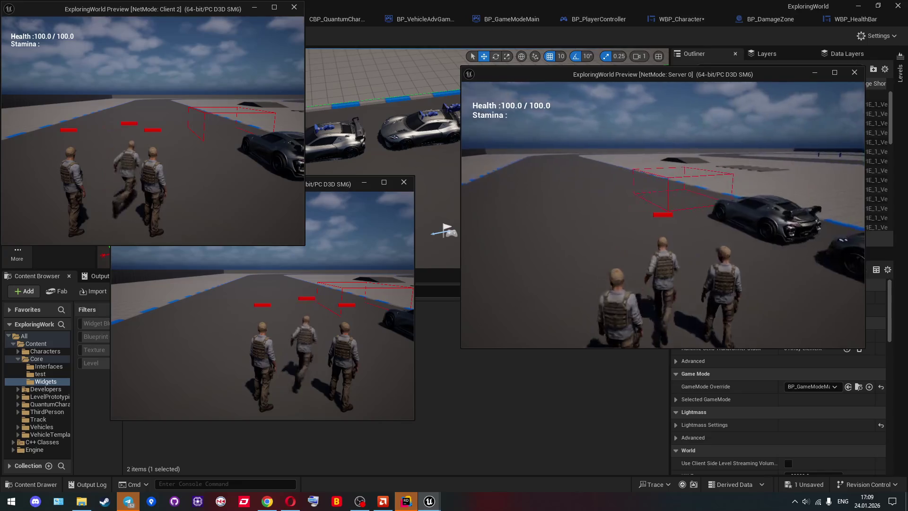
{"action": "key", "text": "w"}
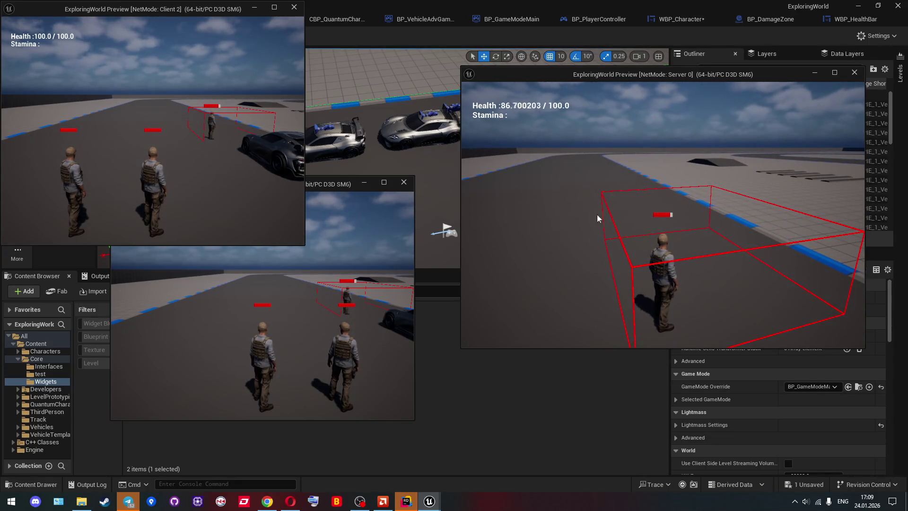
Walk the Client 1 character into the damage zone to watch its bar shrink, then stop play
{"action": "left_click", "coordinate": [317, 257]}
{"action": "key", "text": "w"}
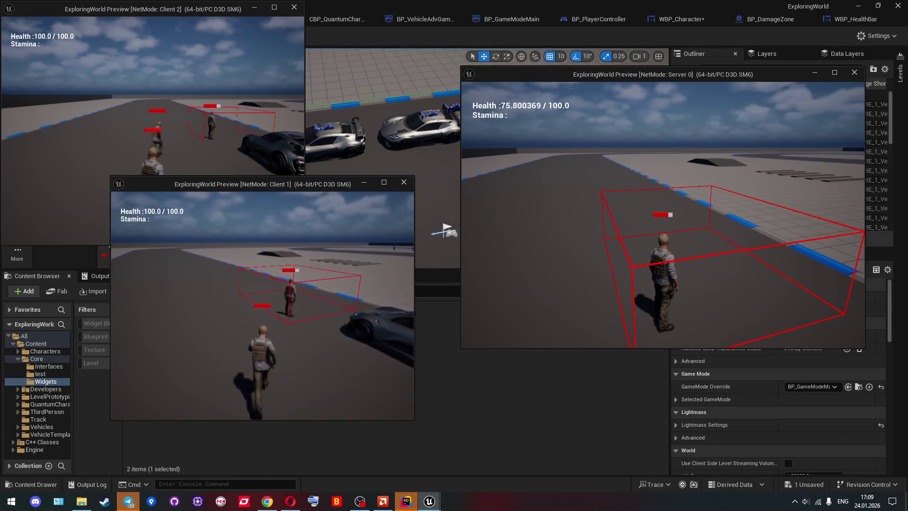
{"action": "key", "text": "w"}
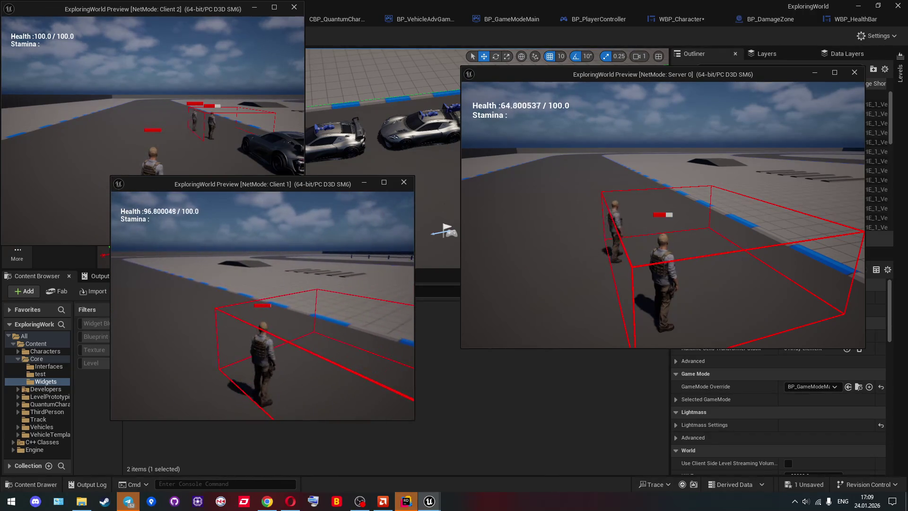
{"action": "key", "text": "d"}
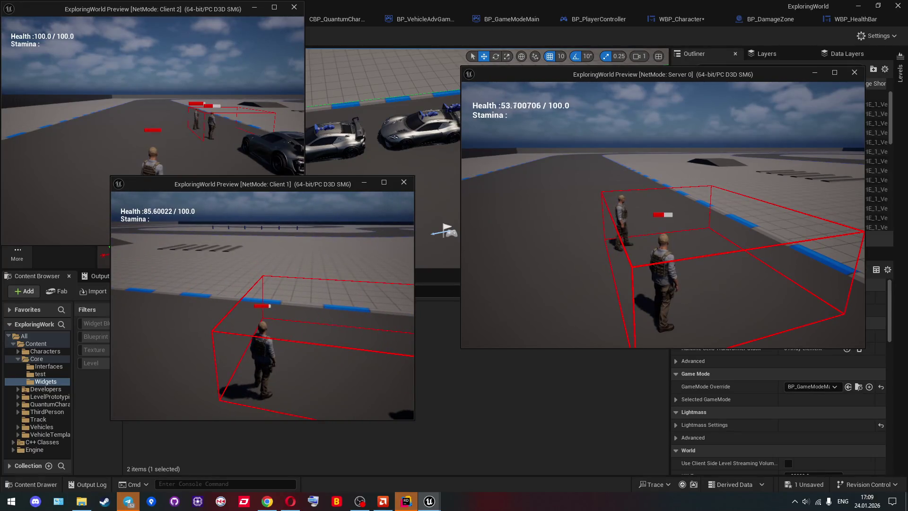
{"action": "key", "text": "d"}
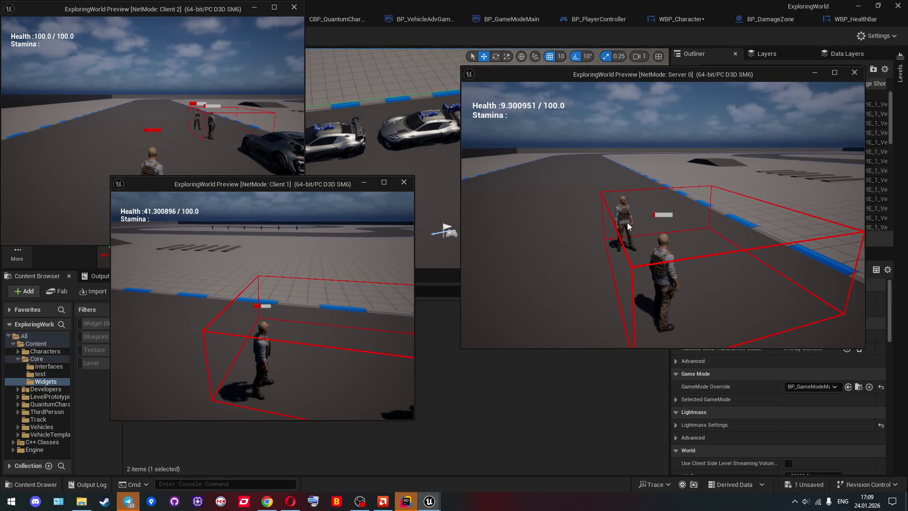
{"action": "key", "text": "Escape"}
Set the Widget component's Draw Size to 120×30, compile, and launch a listen-server play test with two clients
{"action": "left_click", "coordinate": [326, 21]}
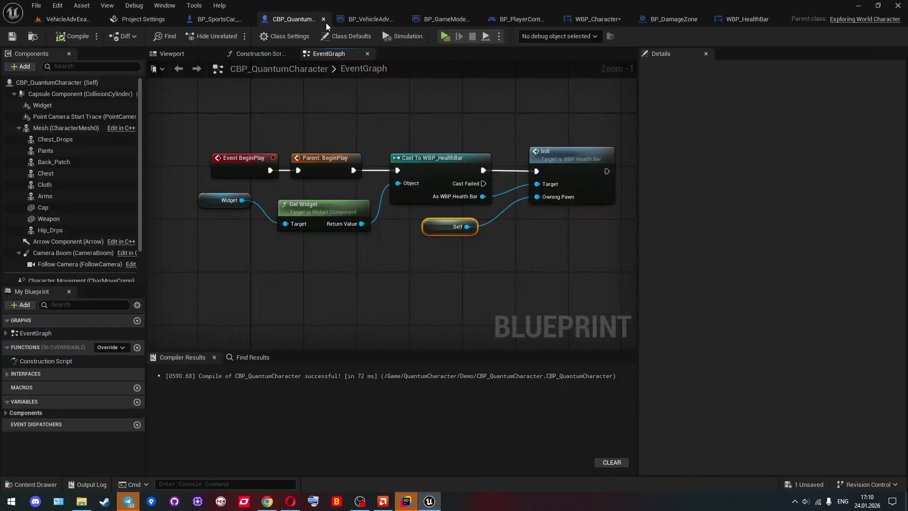
{"action": "left_click", "coordinate": [48, 105]}
{"action": "left_click", "coordinate": [749, 316]}
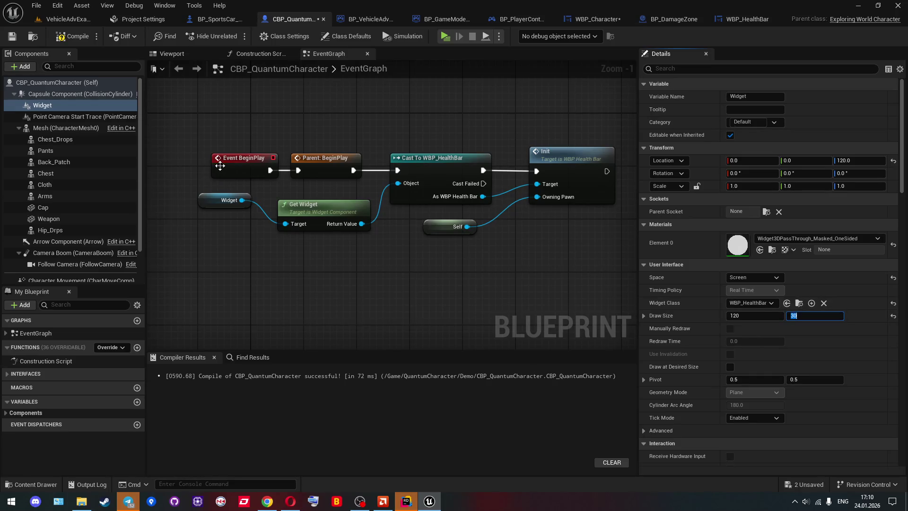
{"action": "left_click", "coordinate": [72, 36]}
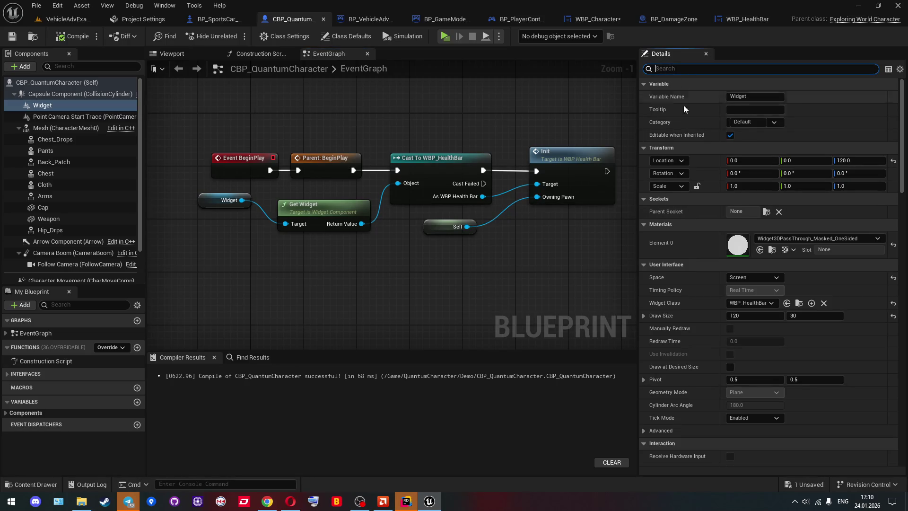
{"action": "scroll", "coordinate": [746, 270], "scroll_direction": "down", "scroll_amount": 6}
{"action": "scroll", "coordinate": [746, 274], "scroll_direction": "down", "scroll_amount": 5}
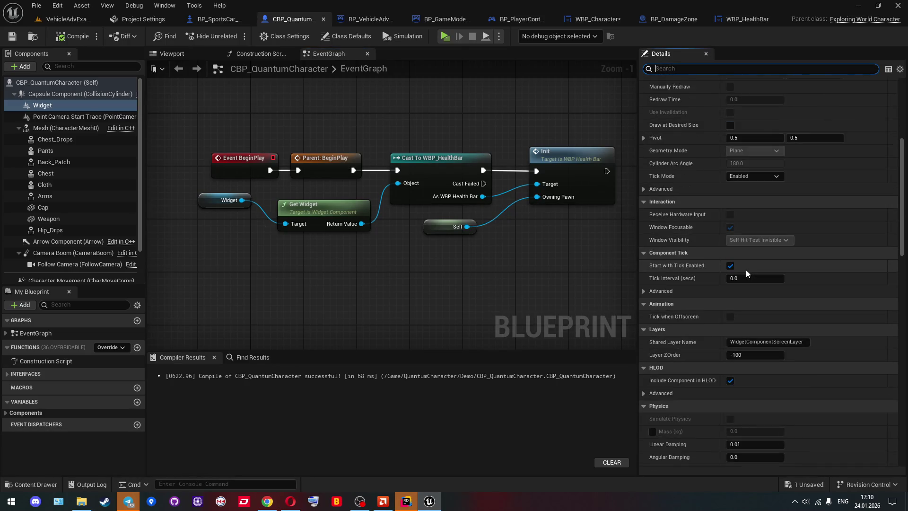
{"action": "scroll", "coordinate": [751, 268], "scroll_direction": "up", "scroll_amount": 10}
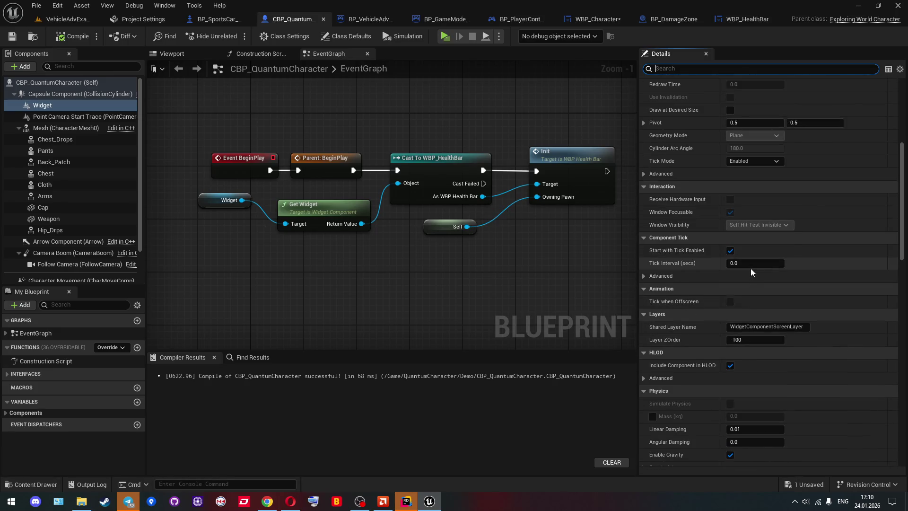
{"action": "scroll", "coordinate": [752, 268], "scroll_direction": "up", "scroll_amount": 1}
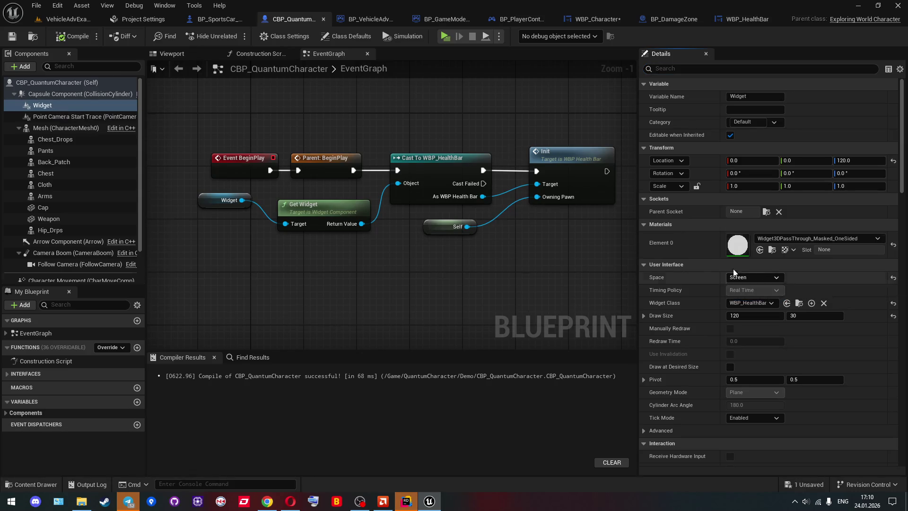
{"action": "left_click", "coordinate": [445, 37]}
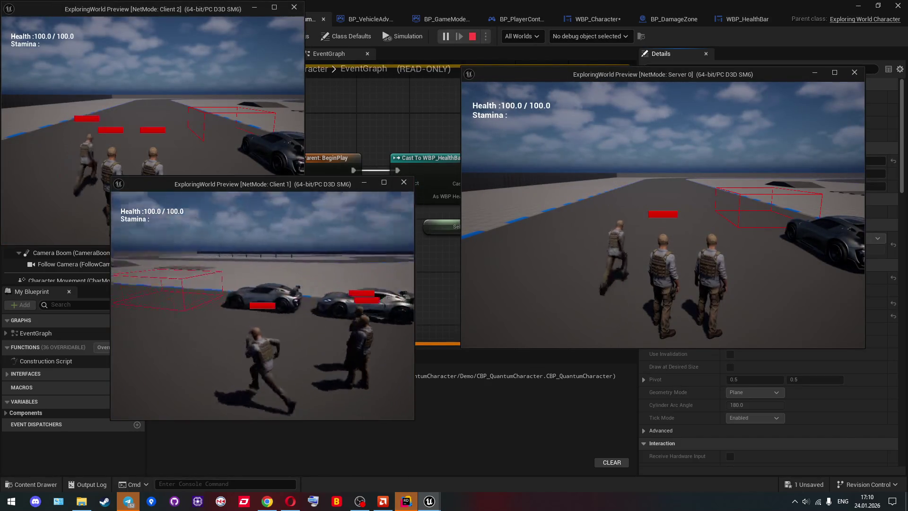
Walk the first client's and Client 2's characters into the damage zone until Client 2 hits 0 health, then stop play
{"action": "key", "text": "w"}
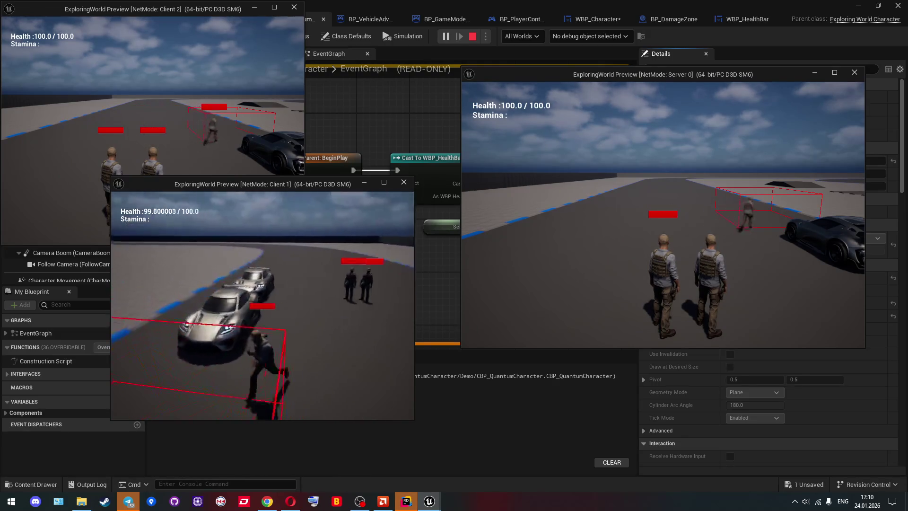
{"action": "left_click", "coordinate": [265, 142]}
{"action": "key", "text": "w"}
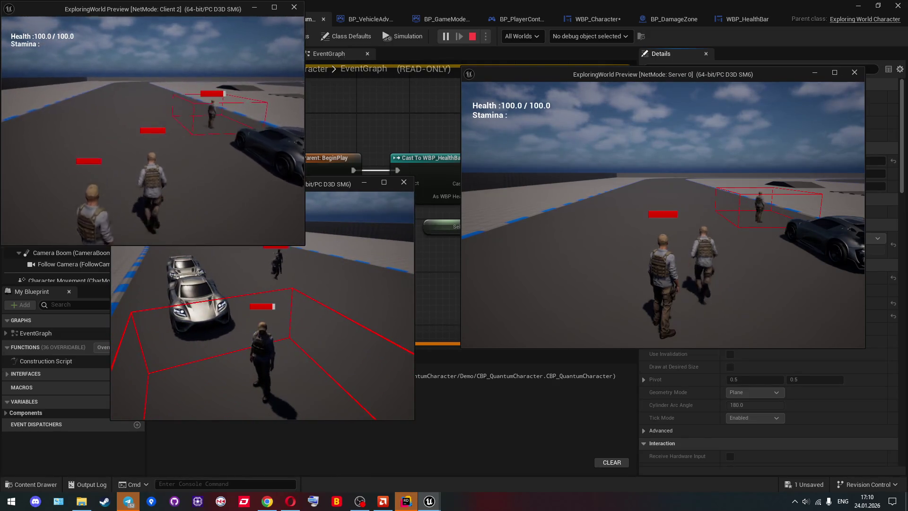
{"action": "key", "text": "w"}
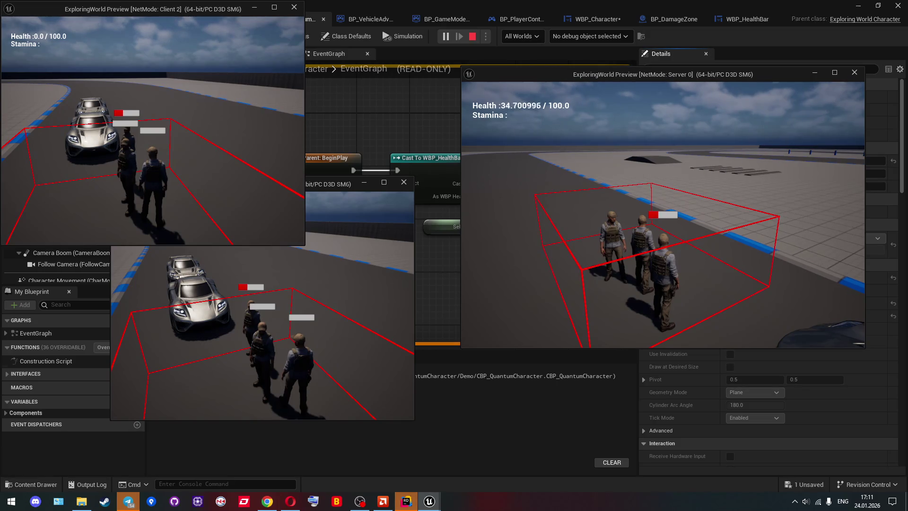
{"action": "key", "text": "Escape"}
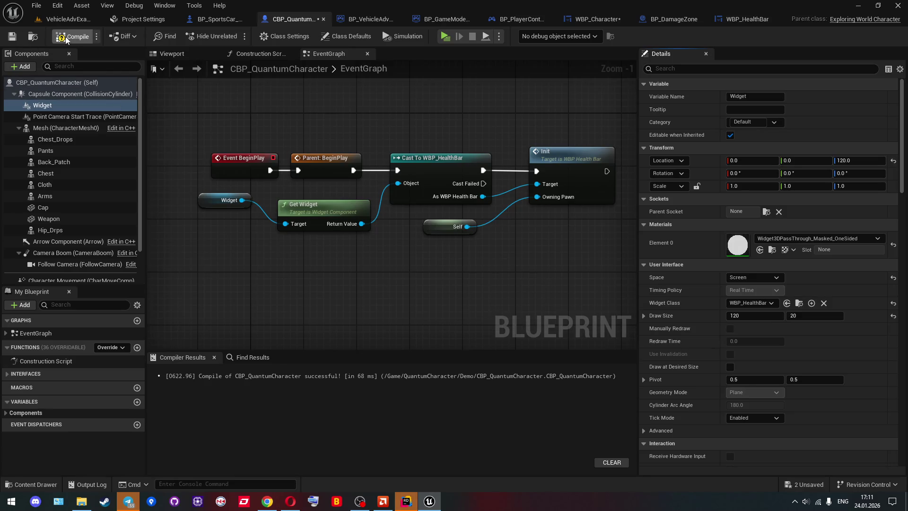
Save the character blueprint, then toggle the Size Box Width Override in WBP_HealthBar's Designer and save it
{"action": "left_click", "coordinate": [12, 38]}
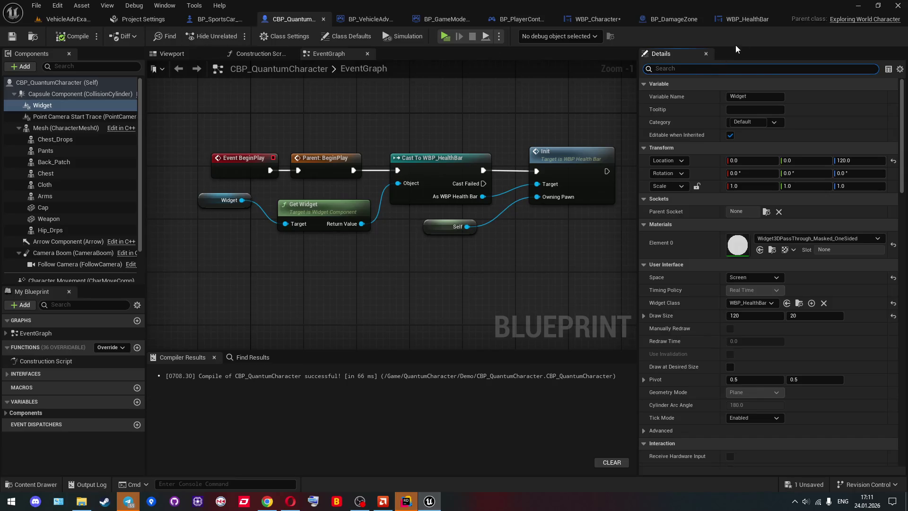
{"action": "left_click", "coordinate": [748, 20]}
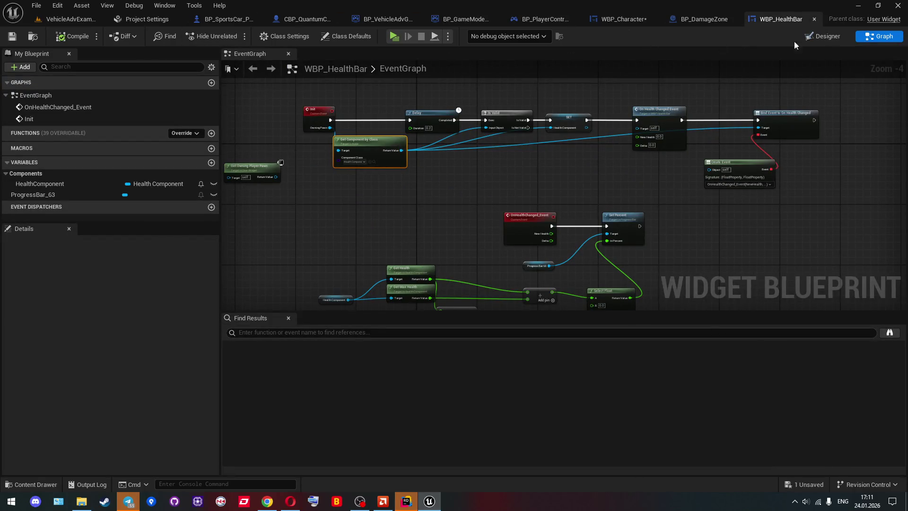
{"action": "left_click", "coordinate": [819, 40]}
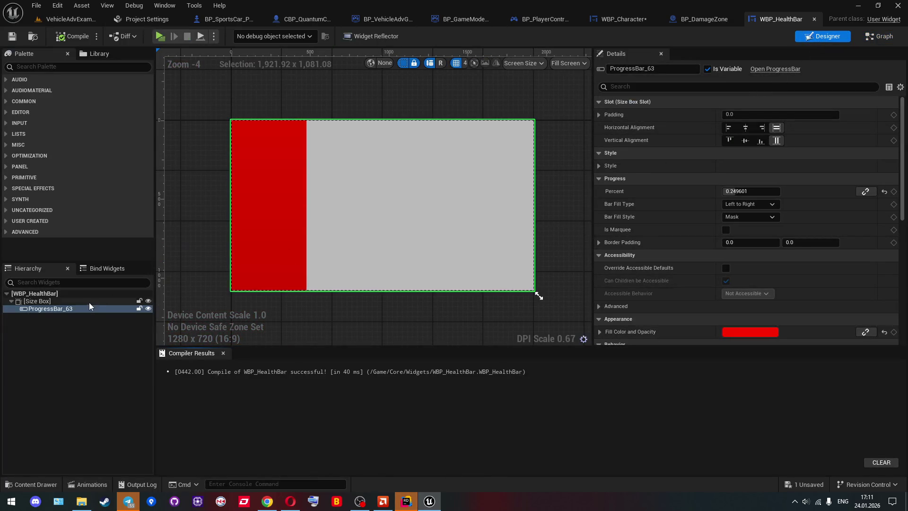
{"action": "left_click", "coordinate": [89, 302]}
{"action": "left_click", "coordinate": [608, 115]}
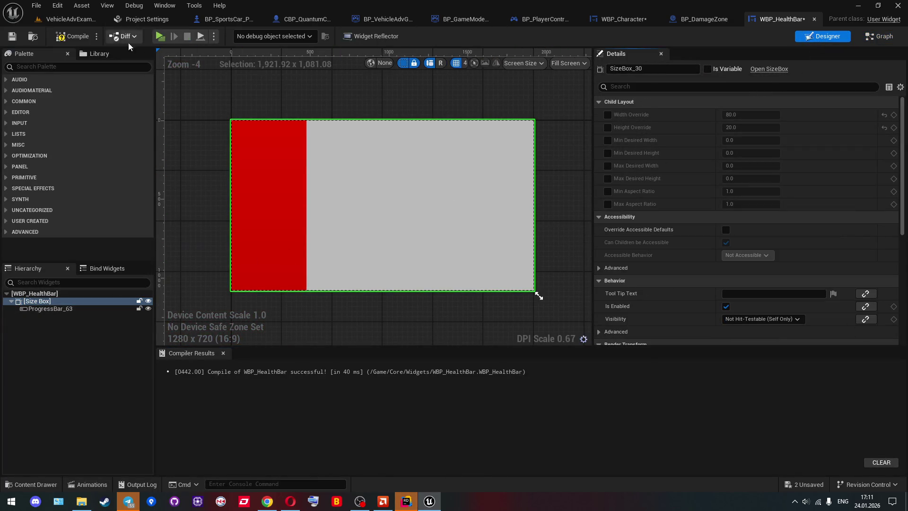
{"action": "left_click", "coordinate": [12, 37]}
Run a quick multiplayer test, then set the widget Draw Size to 120×15 and save the character blueprint
{"action": "left_click", "coordinate": [66, 19]}
{"action": "left_click", "coordinate": [235, 36]}
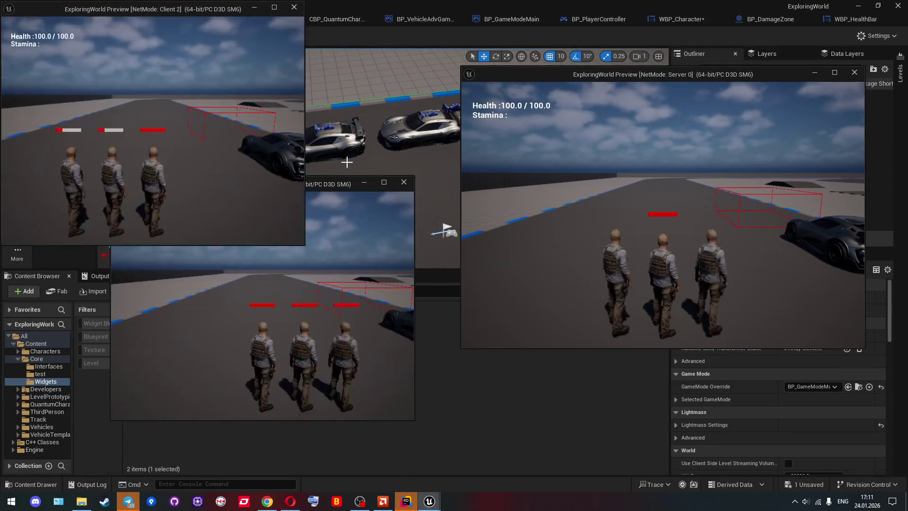
{"action": "key", "text": "Escape"}
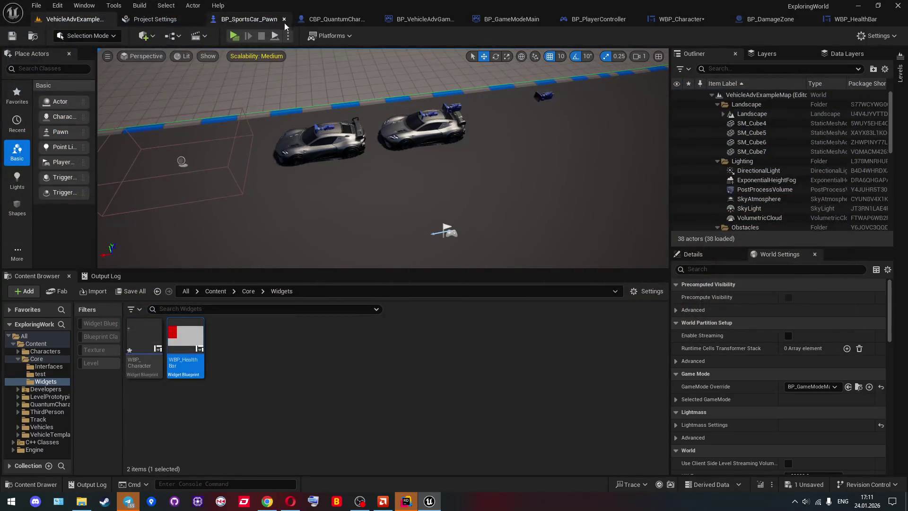
{"action": "left_click", "coordinate": [322, 20]}
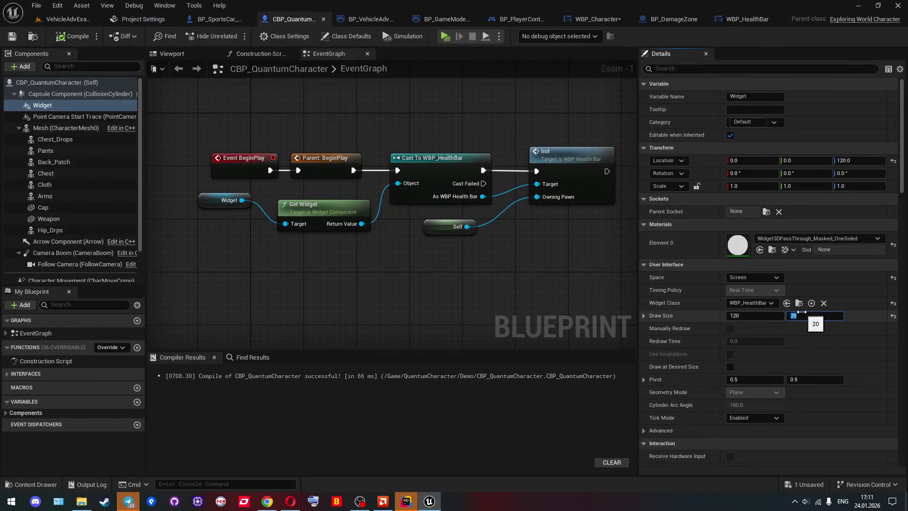
{"action": "type", "text": "15"}
{"action": "key", "text": "Return"}
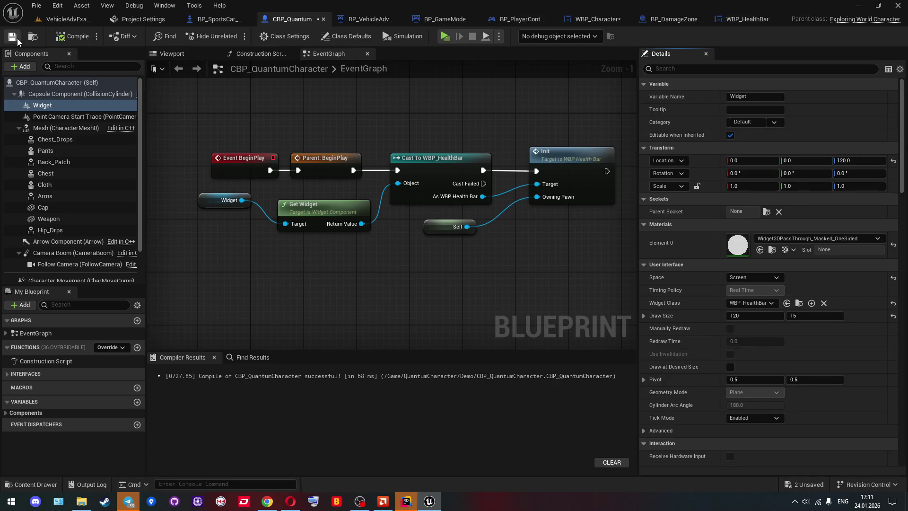
{"action": "left_click", "coordinate": [97, 21]}
Replay with Alt+P, walking Client 2 and the server character through the damage zone until Client 2's health reaches 52.4
{"action": "key", "text": "alt+p"}
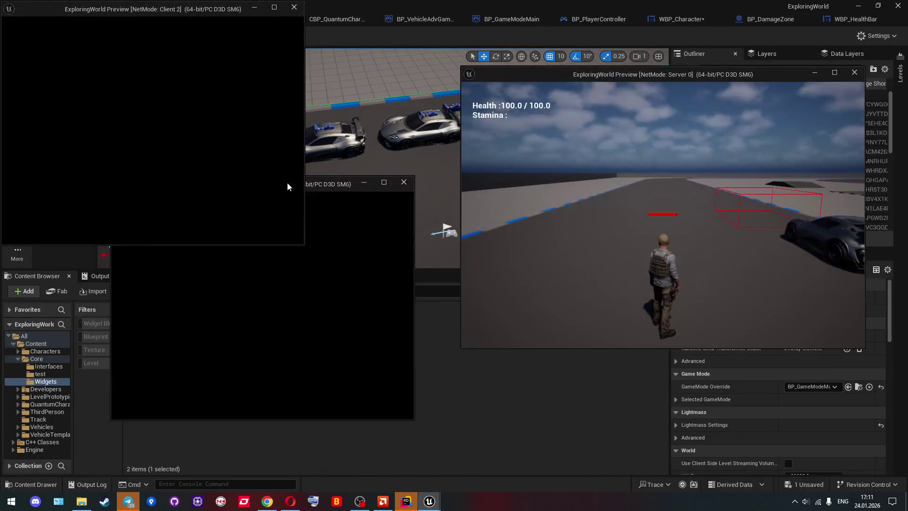
{"action": "key", "text": "w"}
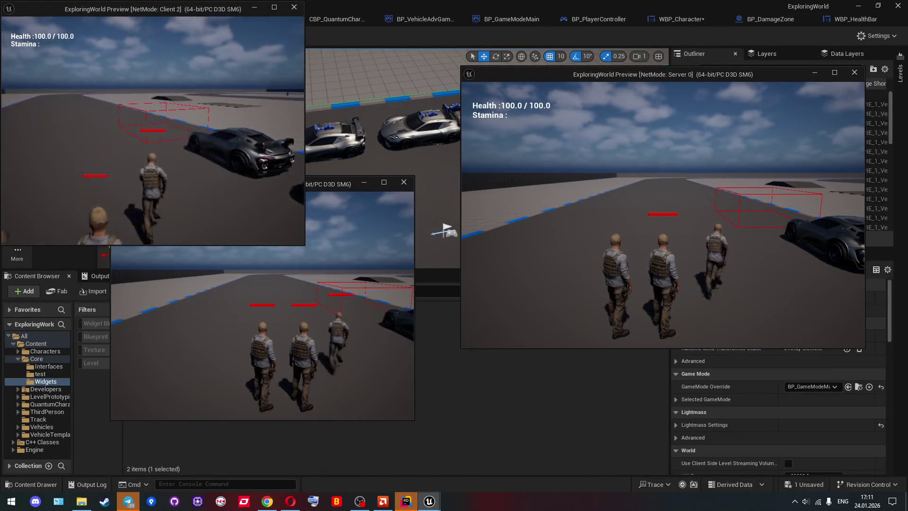
{"action": "key", "text": "s"}
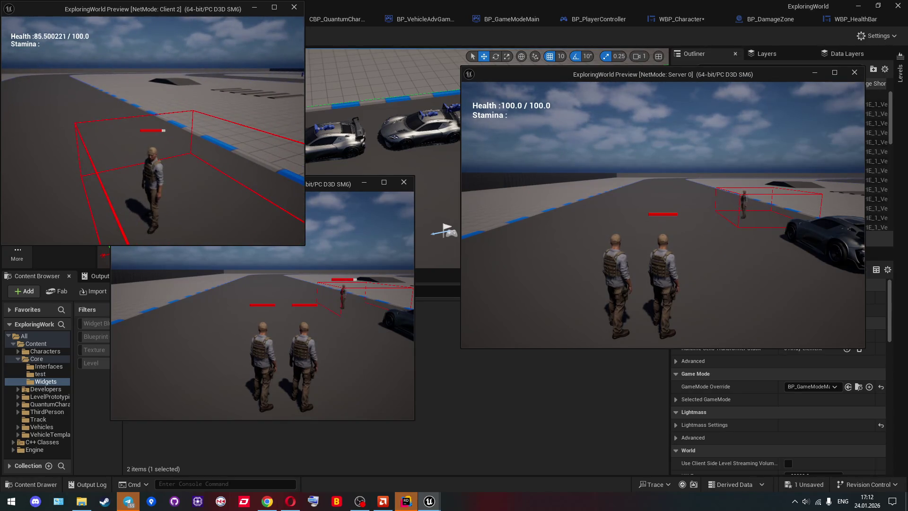
{"action": "key", "text": "w"}
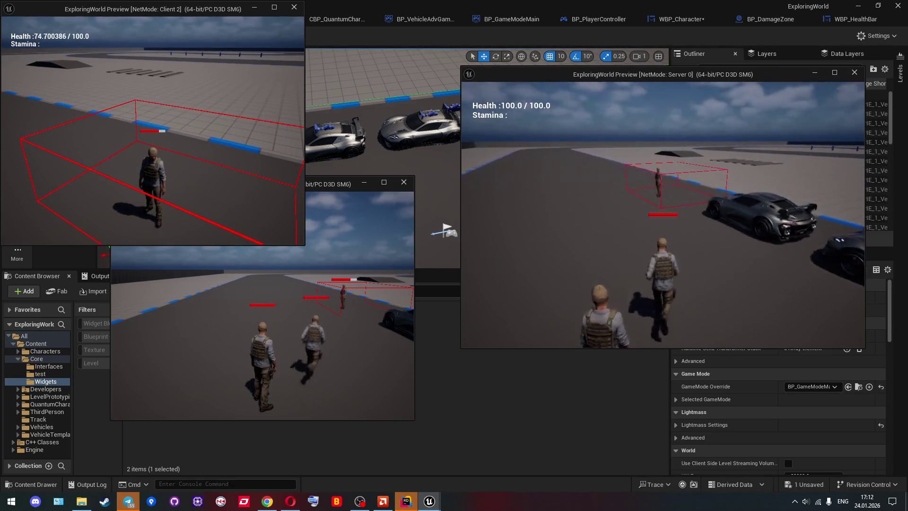
{"action": "key", "text": "s"}
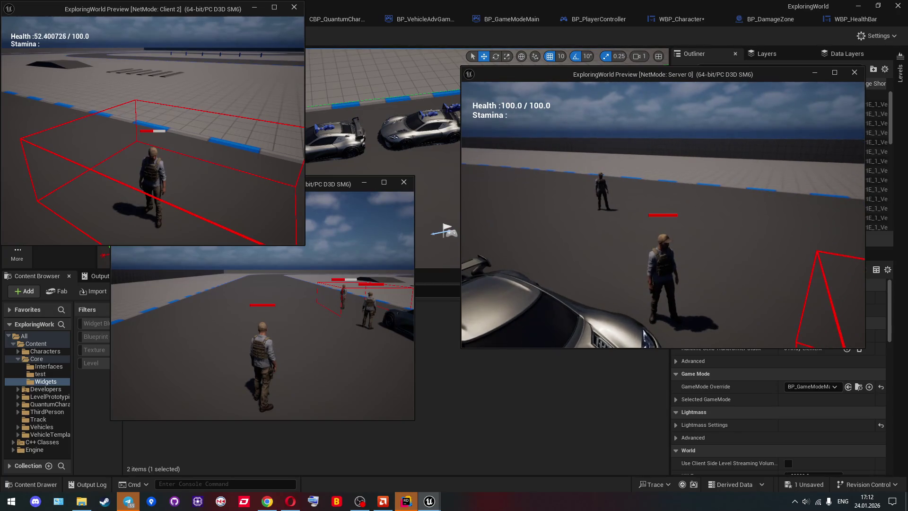
{"action": "left_click", "coordinate": [349, 40]}
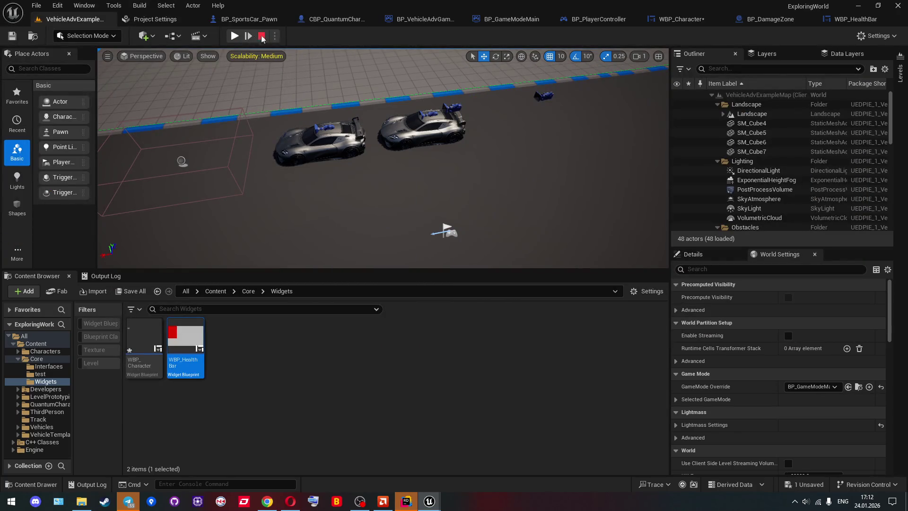
Set the character blueprint's debug world to the listen server and browse its spawned characters
{"action": "left_click", "coordinate": [336, 22]}
{"action": "left_click", "coordinate": [524, 36]}
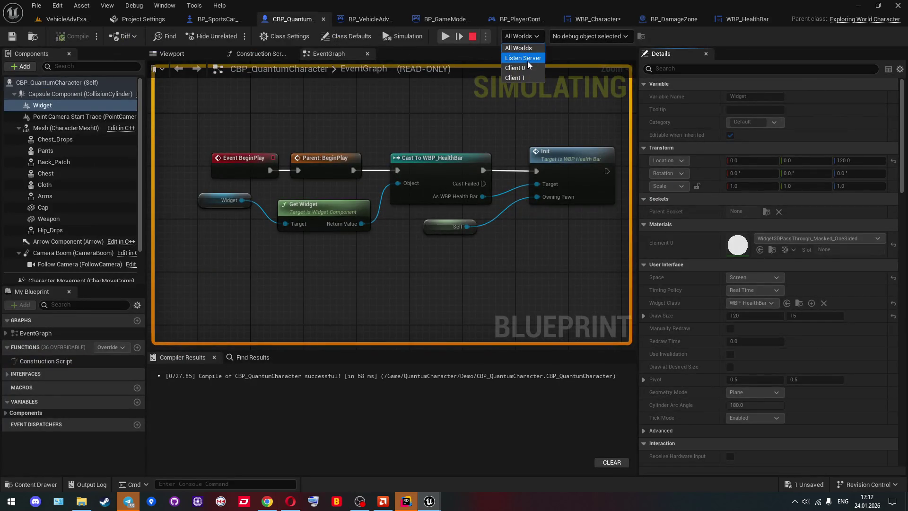
{"action": "left_click", "coordinate": [527, 59]}
{"action": "left_click", "coordinate": [586, 37]}
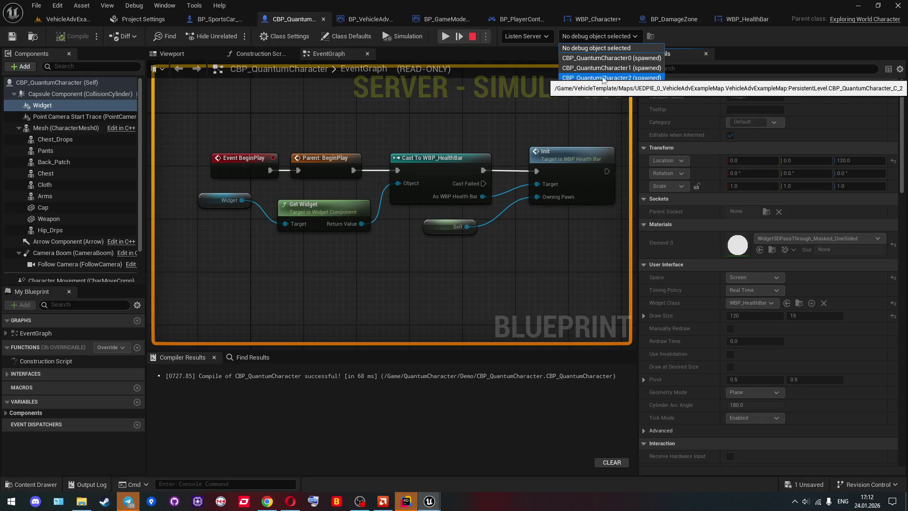
{"action": "left_click", "coordinate": [527, 91]}
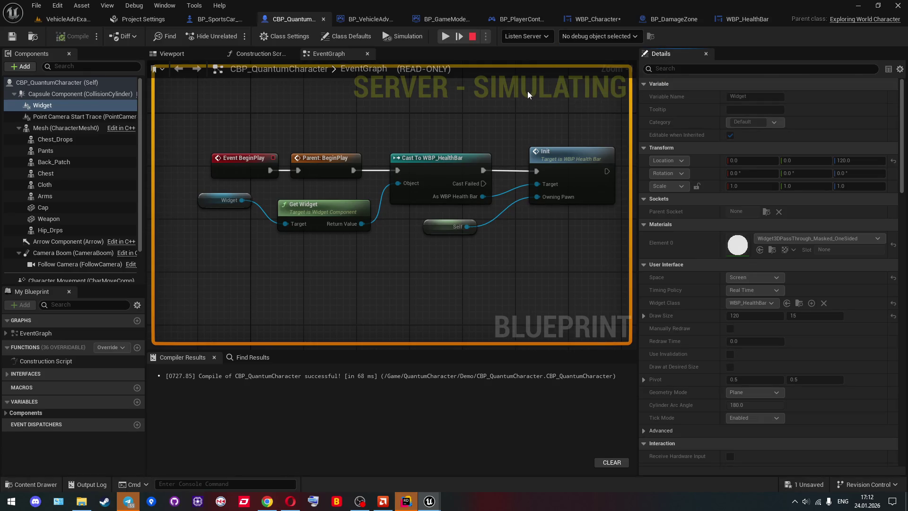
Show WBP_HealthBar's event graph, zoomed in on the Init and Get Component nodes
{"action": "left_click", "coordinate": [740, 21]}
{"action": "left_click", "coordinate": [878, 41]}
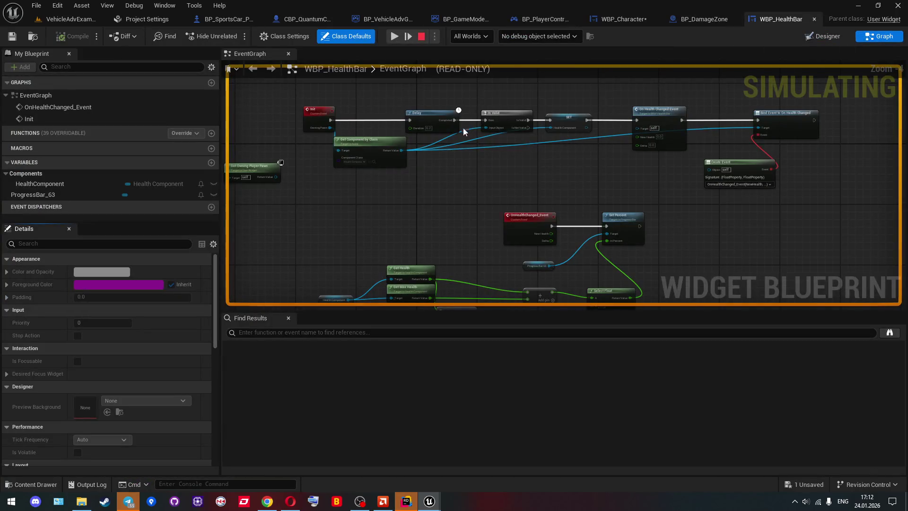
{"action": "scroll", "coordinate": [454, 142], "scroll_direction": "up", "scroll_amount": 1}
{"action": "mouse_move", "coordinate": [454, 142]}
{"action": "left_mouse_down"}
{"action": "mouse_move", "coordinate": [523, 149]}
{"action": "mouse_move", "coordinate": [548, 166]}
{"action": "mouse_move", "coordinate": [544, 187]}
{"action": "mouse_move", "coordinate": [446, 162]}
{"action": "mouse_move", "coordinate": [525, 185]}
{"action": "mouse_move", "coordinate": [414, 170]}
{"action": "mouse_move", "coordinate": [432, 162]}
{"action": "left_mouse_up"}
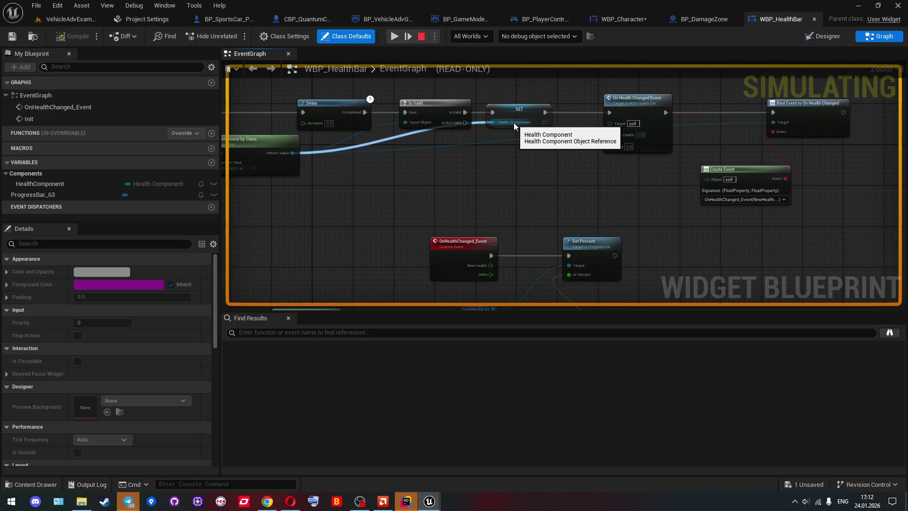
{"action": "mouse_move", "coordinate": [513, 123]}
{"action": "left_mouse_down"}
{"action": "mouse_move", "coordinate": [462, 172]}
{"action": "mouse_move", "coordinate": [523, 166]}
{"action": "left_mouse_up"}
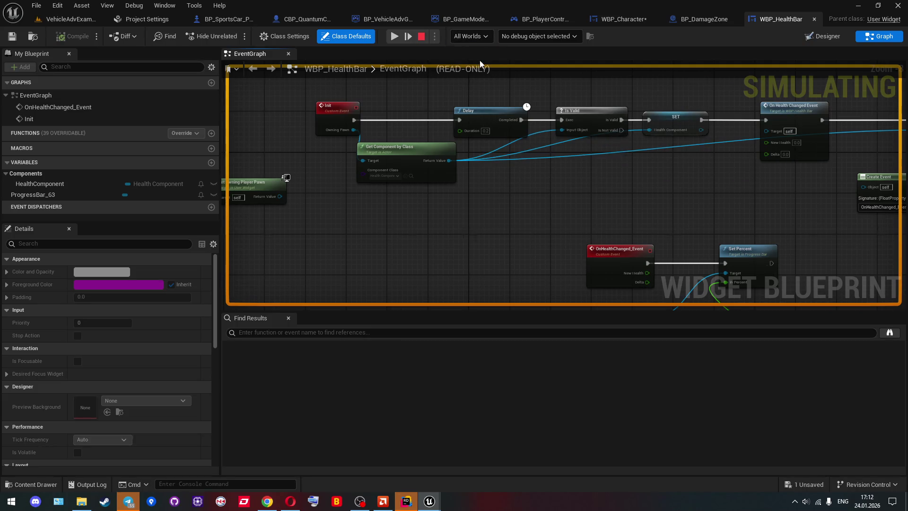
Switch the health bar's debug world between Client 0 and the listen server, then view BP_DamageZone
{"action": "left_click", "coordinate": [529, 36]}
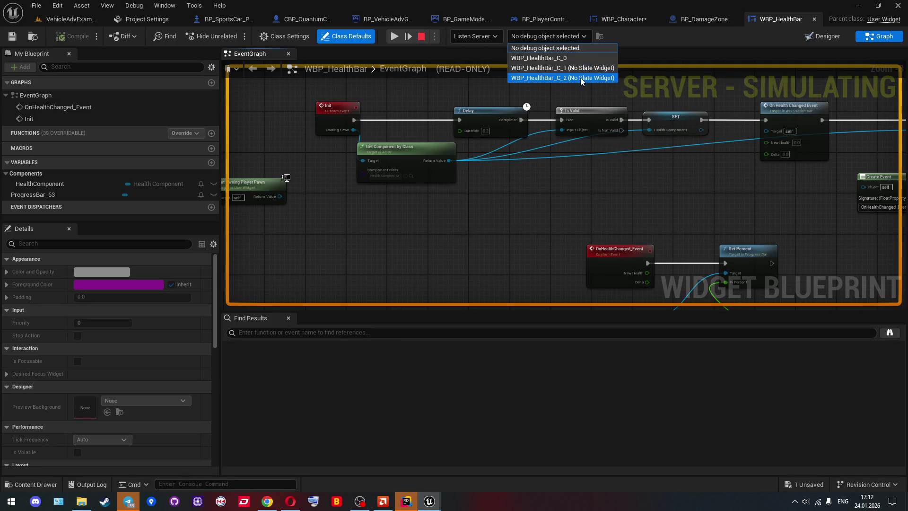
{"action": "left_click", "coordinate": [478, 36]}
{"action": "left_click", "coordinate": [492, 67]}
{"action": "left_click", "coordinate": [537, 37]}
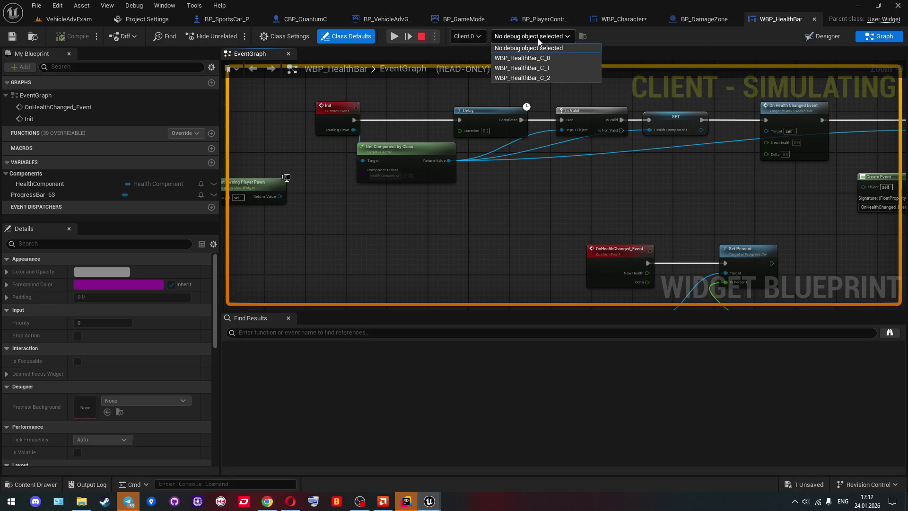
{"action": "left_click", "coordinate": [563, 39]}
{"action": "left_click", "coordinate": [469, 36]}
{"action": "left_click", "coordinate": [473, 57]}
{"action": "left_click", "coordinate": [525, 38]}
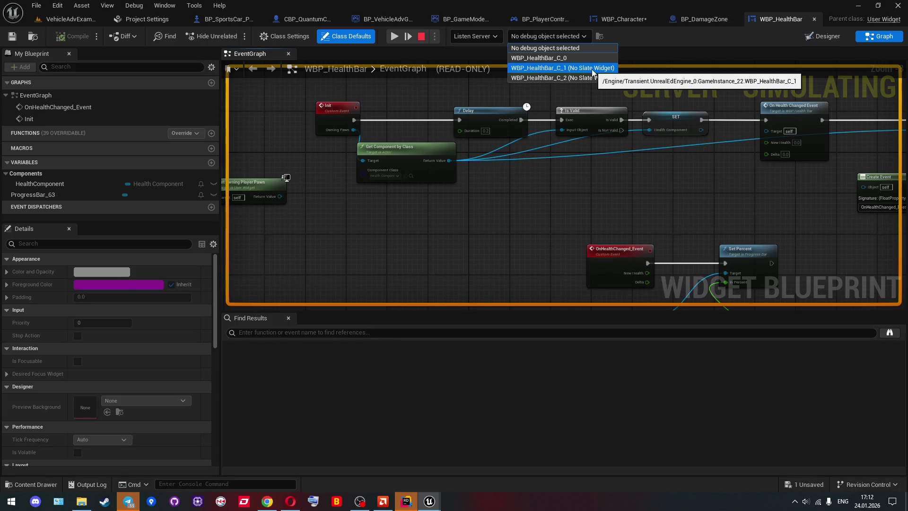
{"action": "left_click", "coordinate": [712, 22]}
{"action": "left_click", "coordinate": [712, 22]}
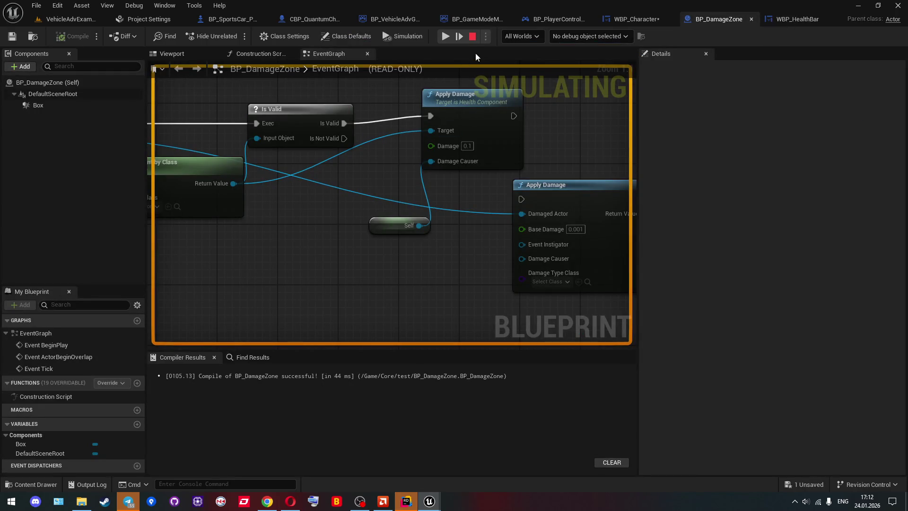
Filter CBP_QuantumCharacter's Details to replication settings, stop the simulation, and run a brief listen-server play test
{"action": "left_click", "coordinate": [298, 19]}
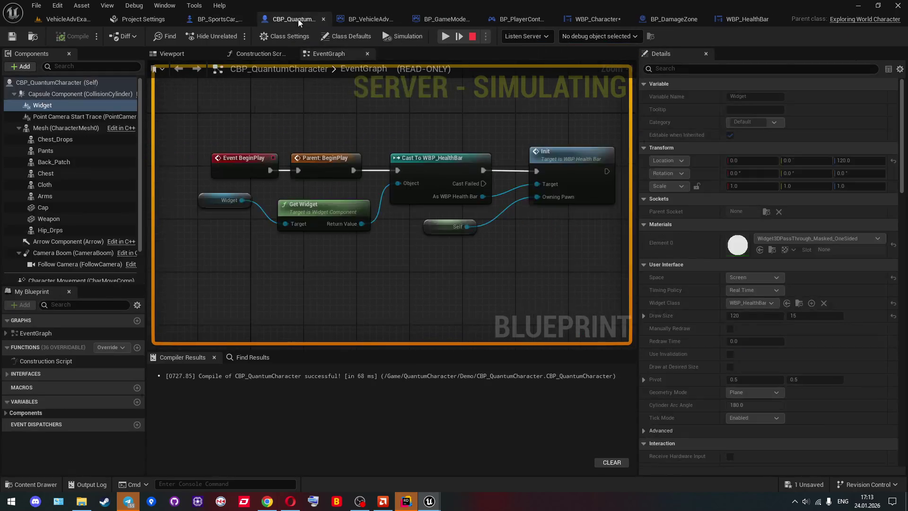
{"action": "scroll", "coordinate": [711, 158], "scroll_direction": "down", "scroll_amount": 2}
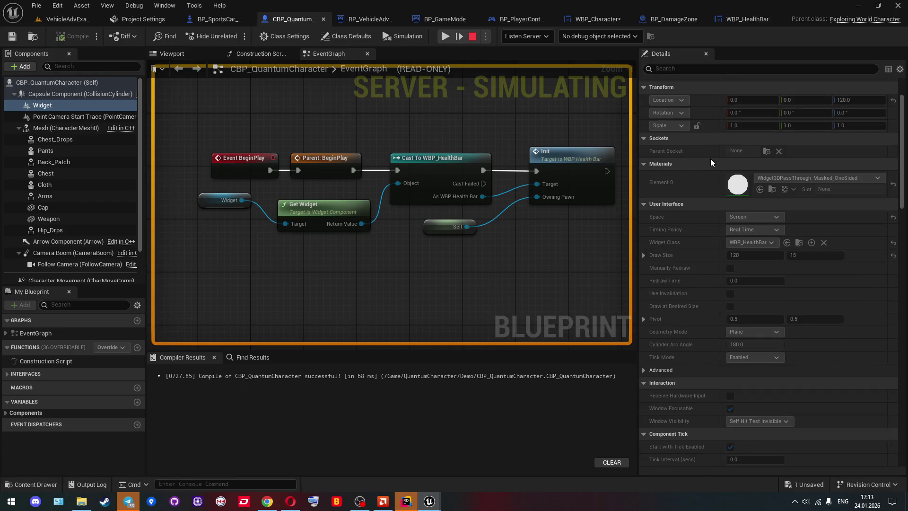
{"action": "left_click", "coordinate": [678, 66]}
{"action": "type", "text": "repl"}
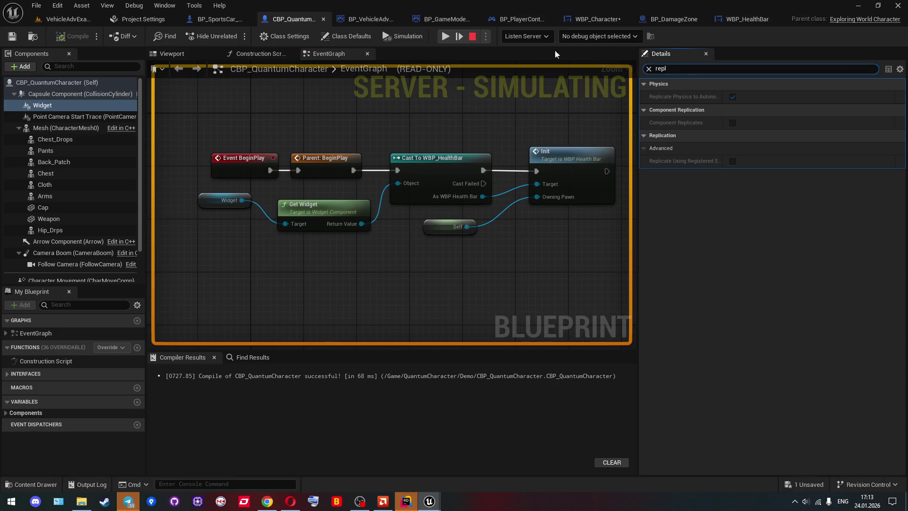
{"action": "left_click", "coordinate": [473, 36]}
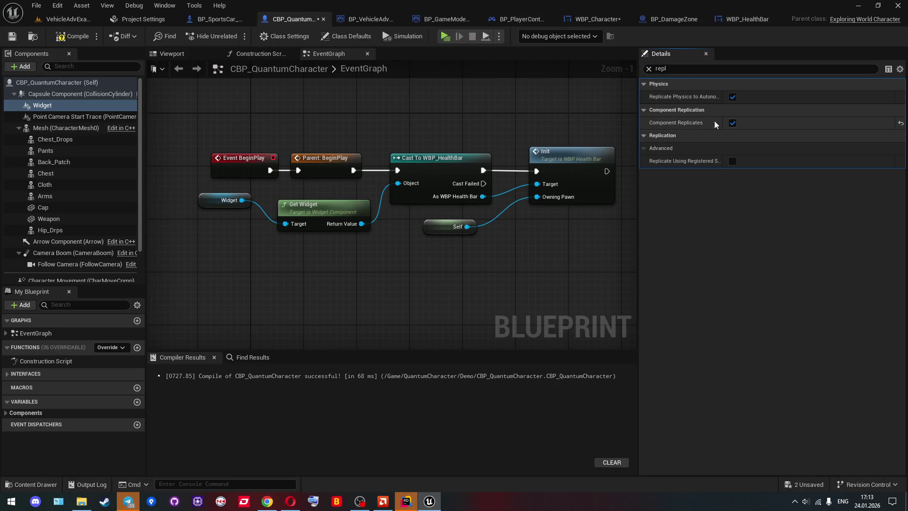
{"action": "left_click", "coordinate": [442, 38]}
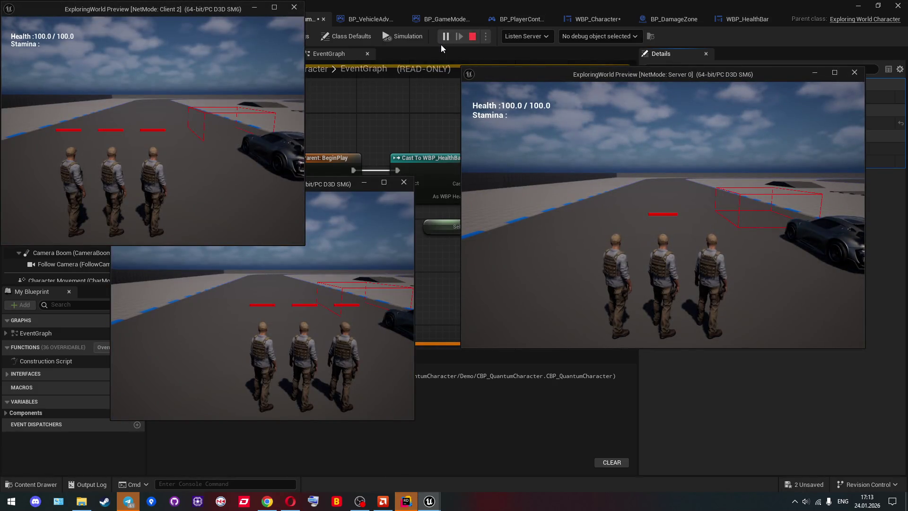
{"action": "key", "text": "Escape"}
Untick the Widget's Component Replicates, compile, and add an Add Component by Class node after Parent: BeginPlay
{"action": "left_click", "coordinate": [733, 123]}
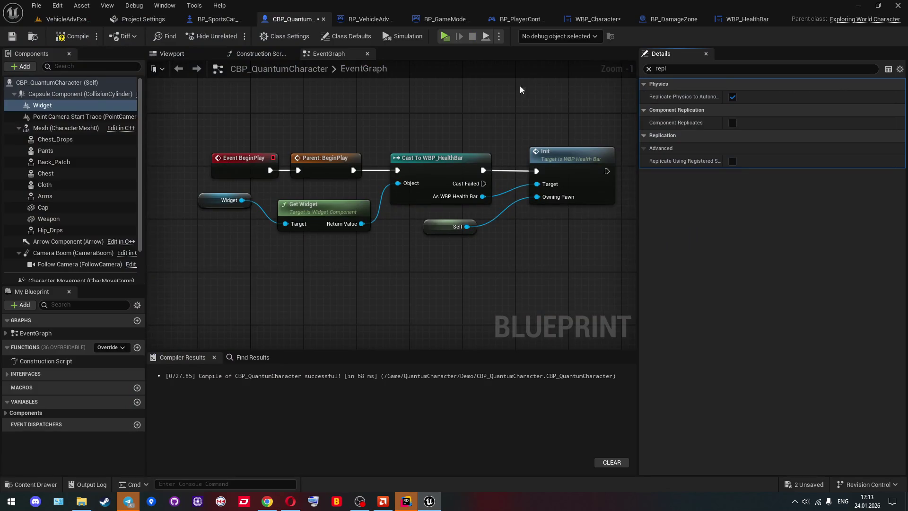
{"action": "left_click", "coordinate": [73, 37]}
{"action": "left_click_drag", "start_coordinate": [265, 117], "coordinate": [284, 163]}
{"action": "left_click_drag", "start_coordinate": [373, 217], "coordinate": [399, 129]}
{"action": "type", "text": "cre"}
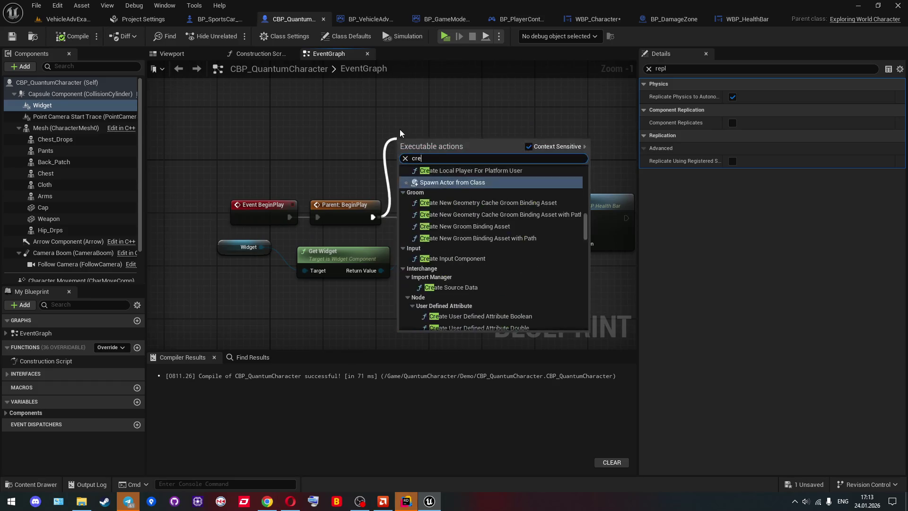
{"action": "type", "text": "ate w"}
{"action": "key", "text": "BackSpace"}
{"action": "type", "text": "compo"}
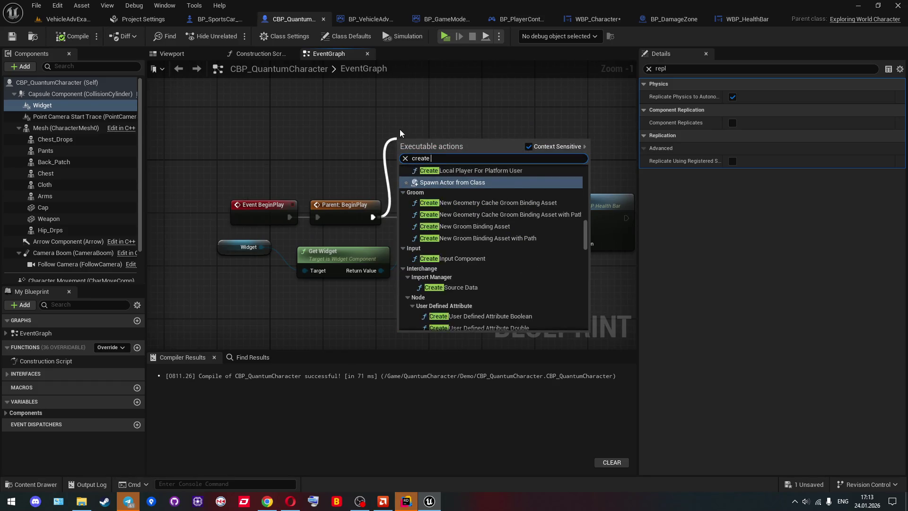
{"action": "type", "text": "nent"}
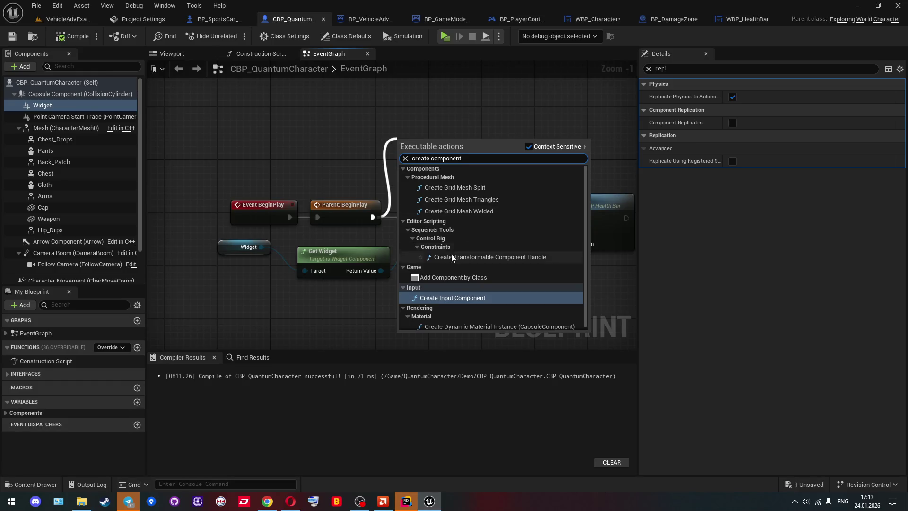
{"action": "left_click", "coordinate": [452, 278]}
Clear the property filter, move the BeginPlay chain up-left, and set the new node's class to Widget Component
{"action": "left_click_drag", "start_coordinate": [441, 164], "coordinate": [405, 195]}
{"action": "mouse_move", "coordinate": [199, 167]}
{"action": "left_mouse_down"}
{"action": "mouse_move", "coordinate": [296, 232]}
{"action": "mouse_move", "coordinate": [295, 165]}
{"action": "left_mouse_up"}
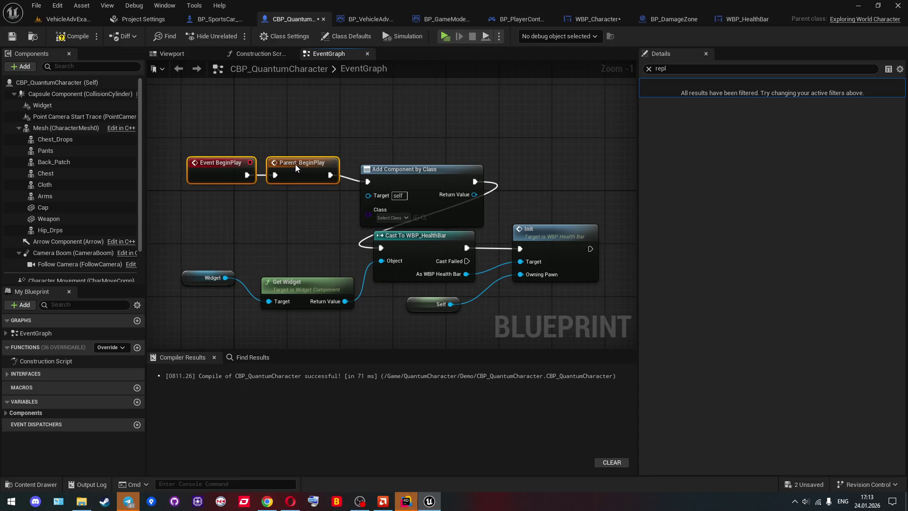
{"action": "left_click", "coordinate": [61, 106]}
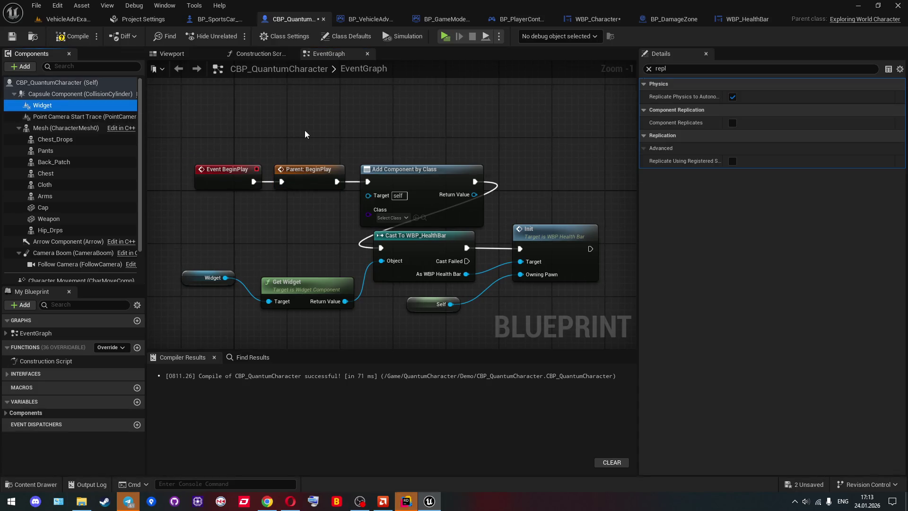
{"action": "left_click", "coordinate": [649, 69]}
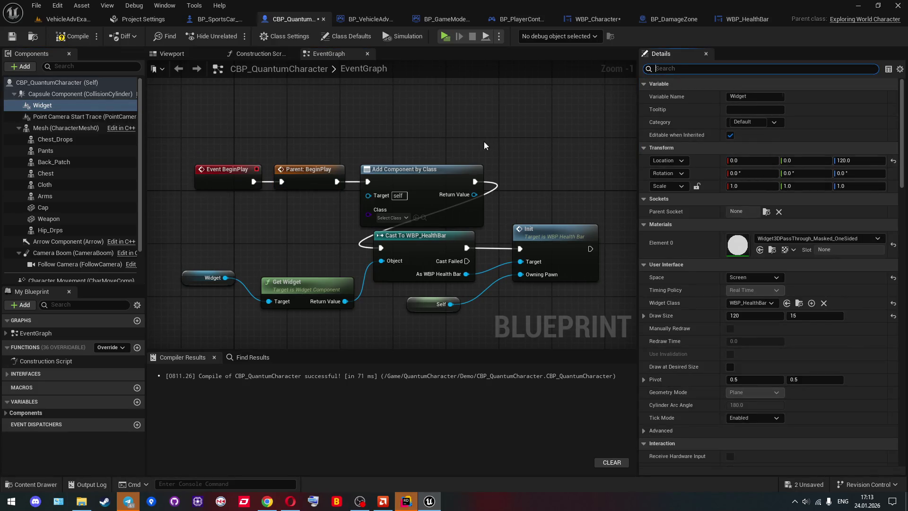
{"action": "left_click_drag", "start_coordinate": [484, 141], "coordinate": [478, 165]}
{"action": "mouse_move", "coordinate": [216, 151]}
{"action": "left_mouse_down"}
{"action": "mouse_move", "coordinate": [369, 216]}
{"action": "mouse_move", "coordinate": [329, 149]}
{"action": "left_mouse_up"}
{"action": "left_click", "coordinate": [346, 176]}
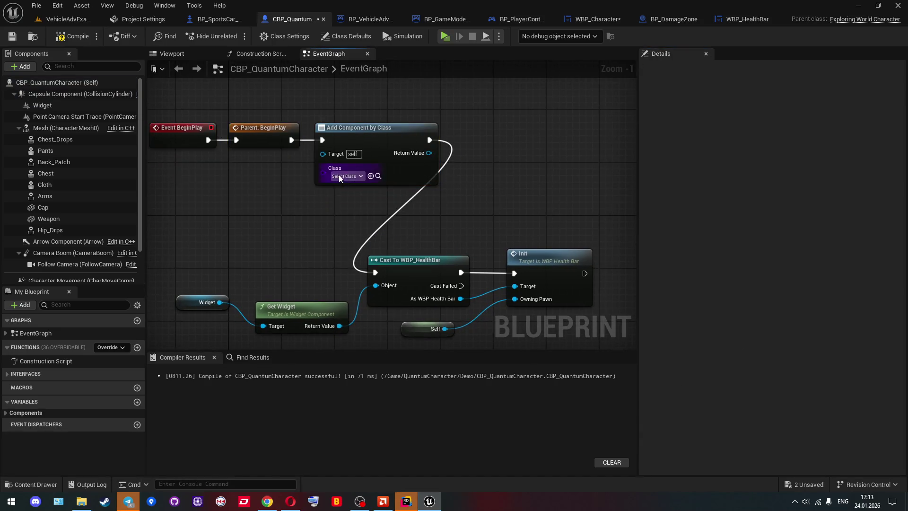
{"action": "type", "text": "widget"}
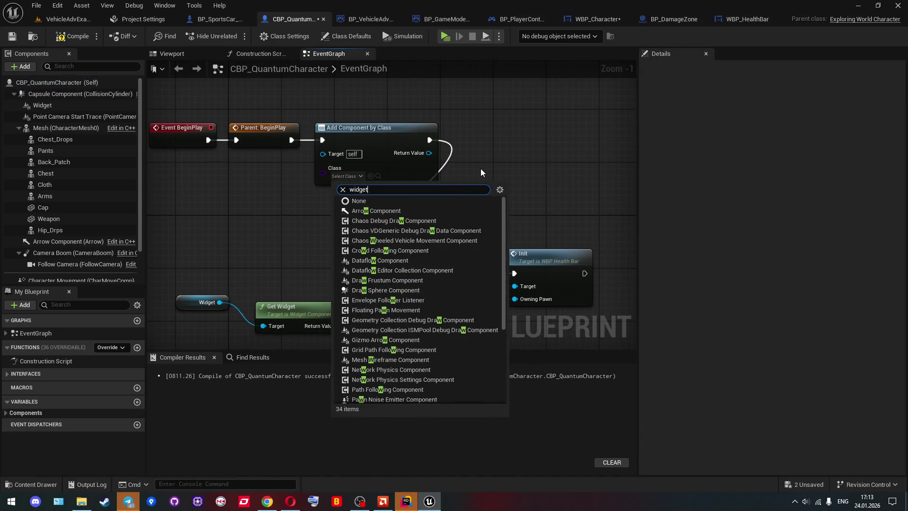
{"action": "left_click", "coordinate": [398, 211]}
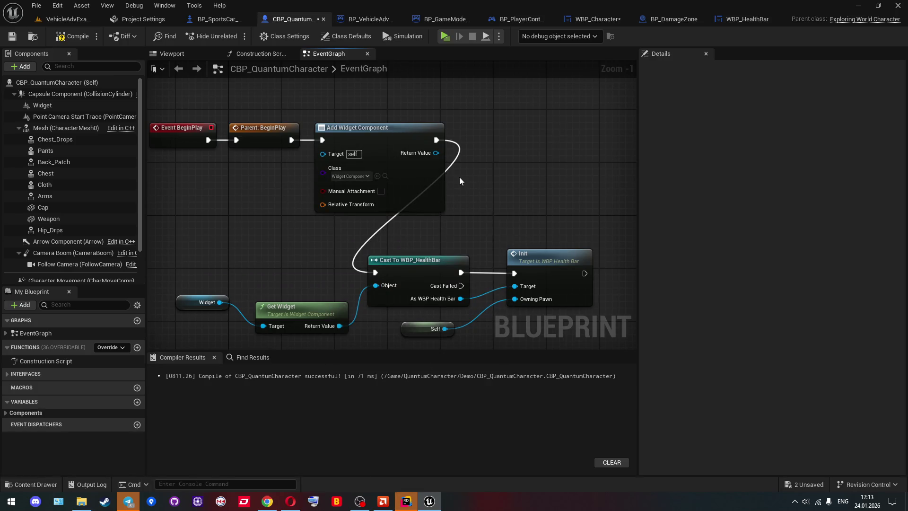
Try Health Component as the added class, then set it back to Widget Component
{"action": "left_click", "coordinate": [346, 178]}
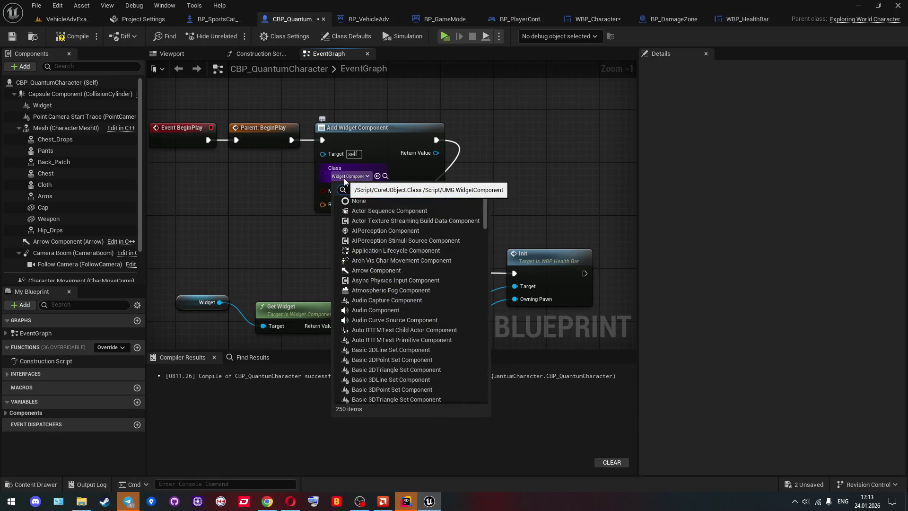
{"action": "type", "text": "health"}
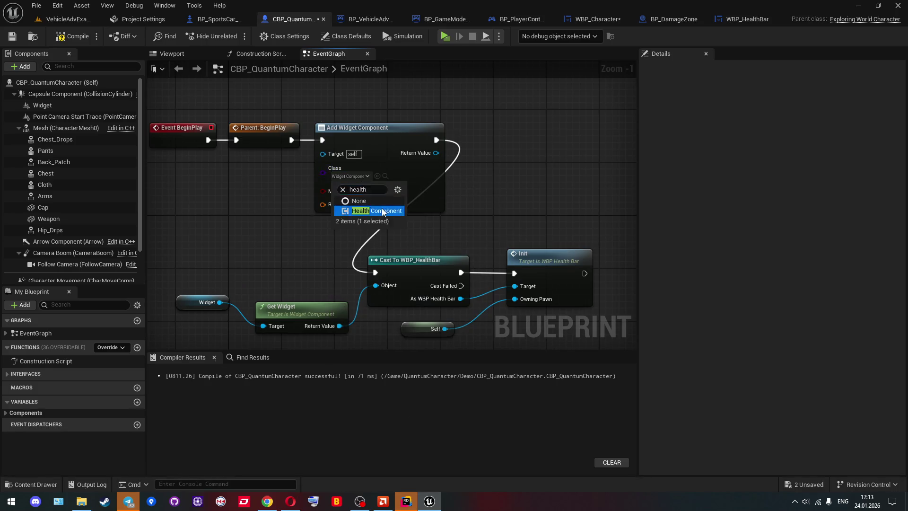
{"action": "left_click", "coordinate": [374, 204]}
{"action": "mouse_move", "coordinate": [451, 195]}
{"action": "left_mouse_down"}
{"action": "mouse_move", "coordinate": [458, 188]}
{"action": "mouse_move", "coordinate": [449, 197]}
{"action": "mouse_move", "coordinate": [445, 189]}
{"action": "left_mouse_up"}
{"action": "left_click_drag", "start_coordinate": [425, 159], "coordinate": [458, 161]}
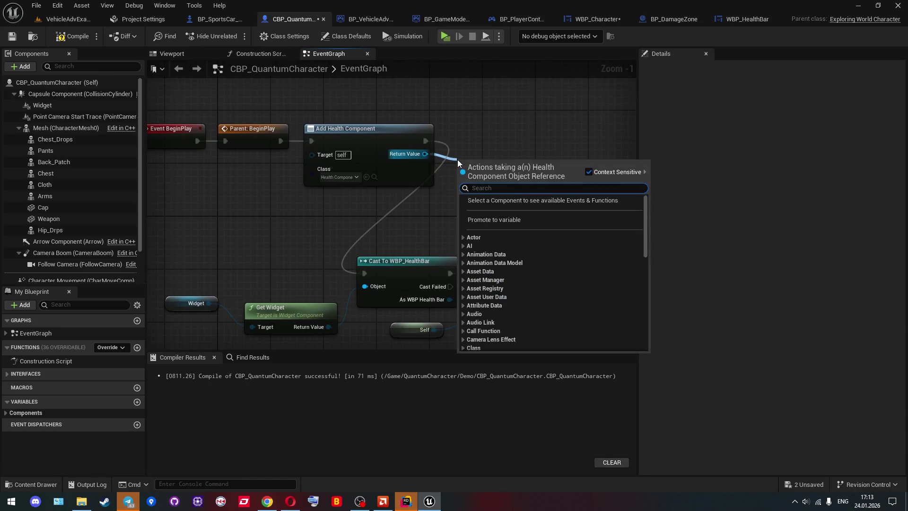
{"action": "type", "text": "get"}
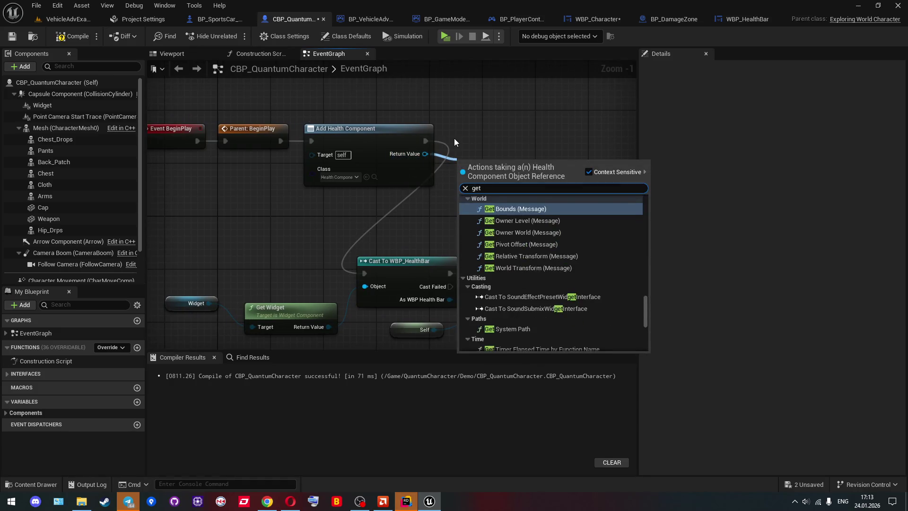
{"action": "type", "text": " wi"}
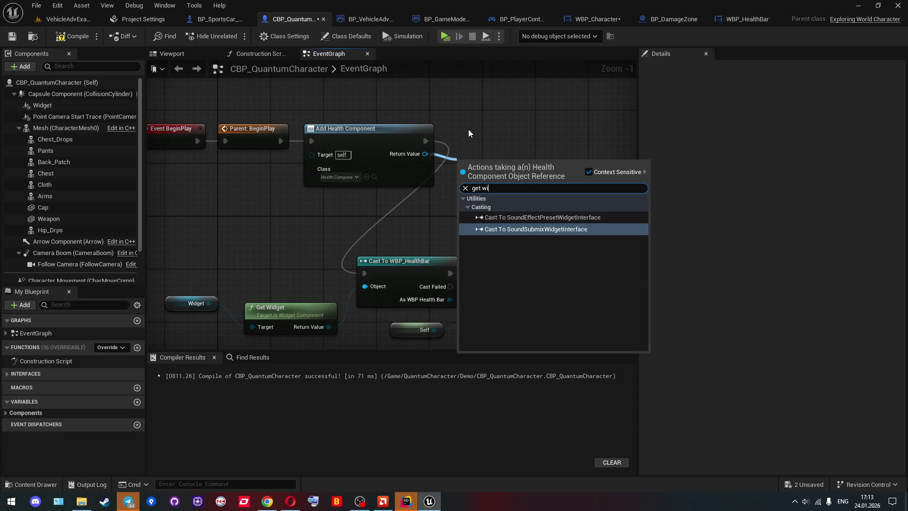
{"action": "left_click", "coordinate": [469, 129]}
{"action": "left_click", "coordinate": [335, 177]}
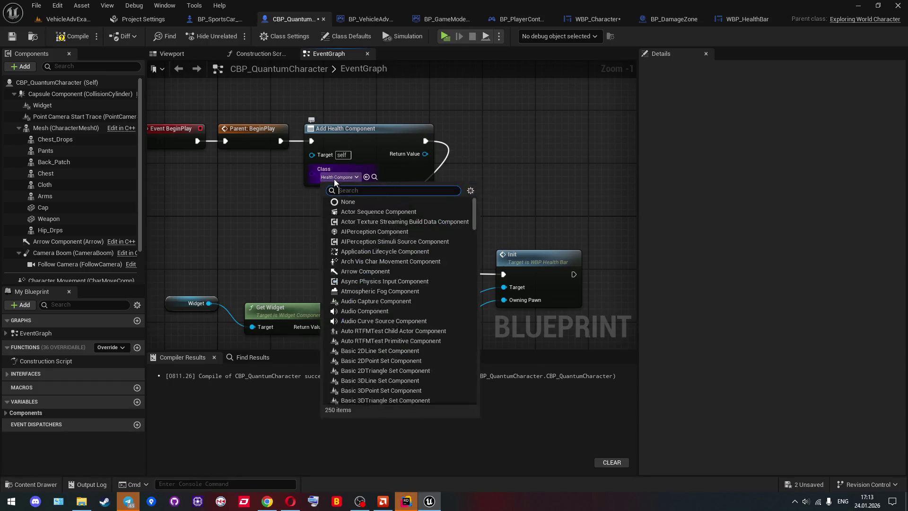
{"action": "type", "text": "widget"}
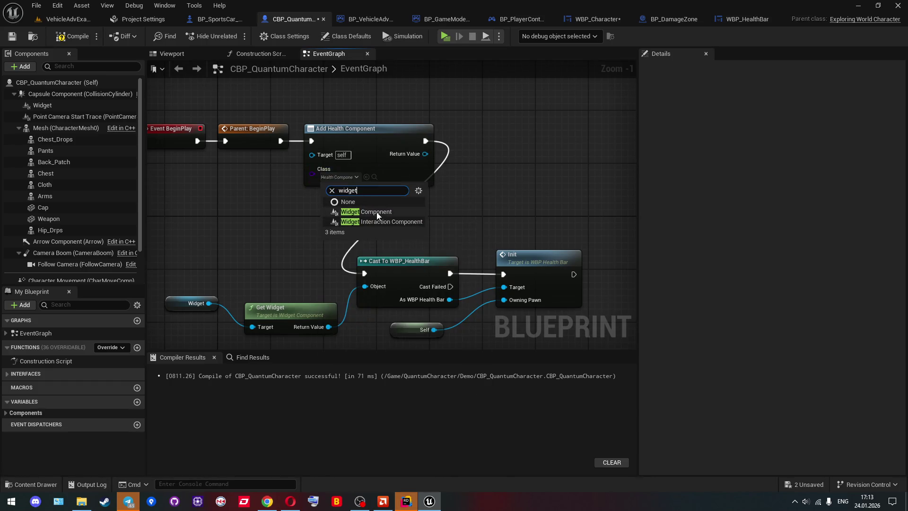
{"action": "left_click", "coordinate": [376, 212]}
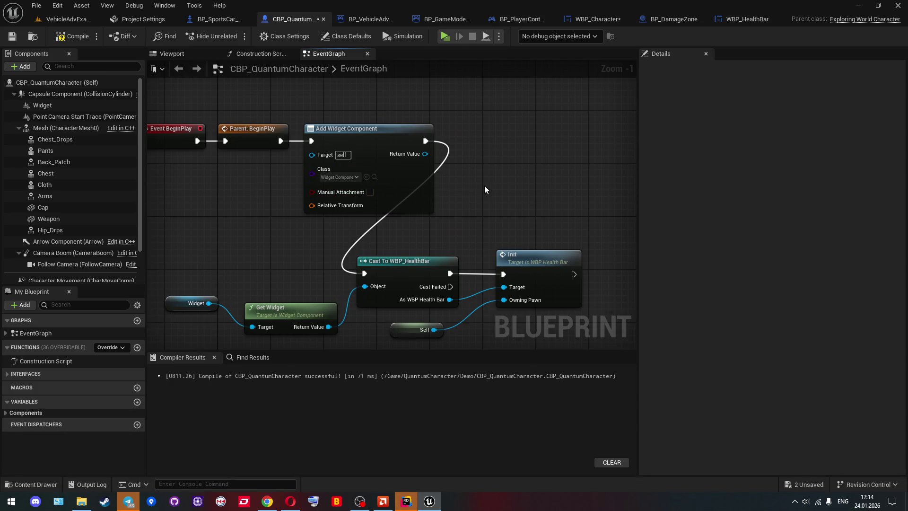
Add a Get Widget node on the new component's return value and wire it into the cast's Object input
{"action": "left_click_drag", "start_coordinate": [426, 154], "coordinate": [456, 158]}
{"action": "type", "text": "get widget"}
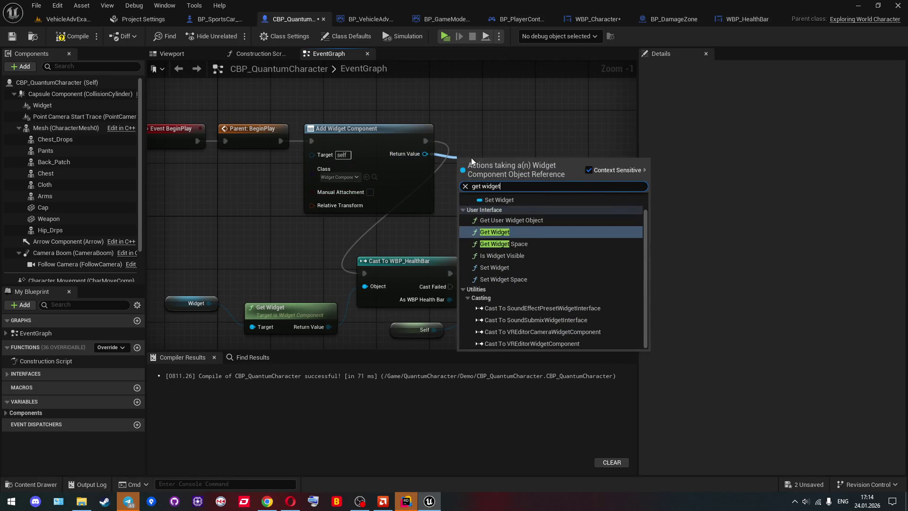
{"action": "key", "text": "Return"}
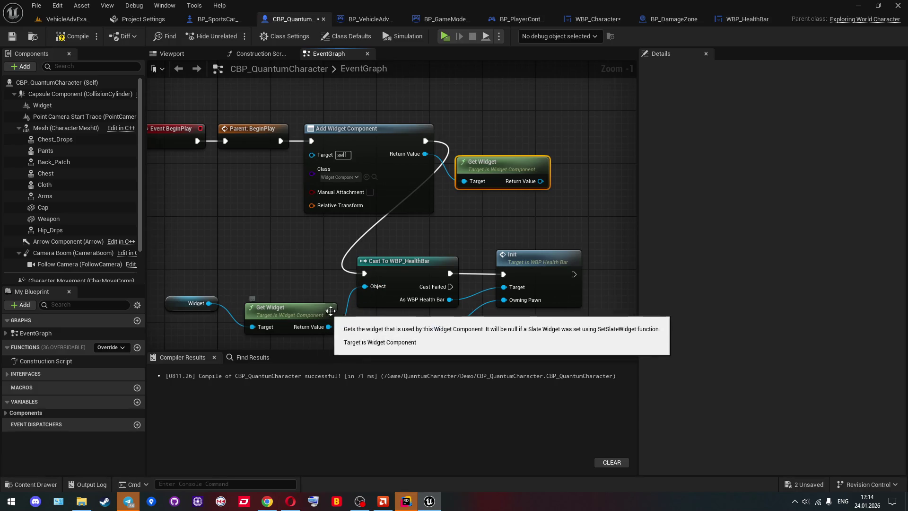
{"action": "mouse_move", "coordinate": [365, 286]}
{"action": "left_mouse_down"}
{"action": "mouse_move", "coordinate": [540, 191]}
{"action": "mouse_move", "coordinate": [541, 182]}
{"action": "left_mouse_up"}
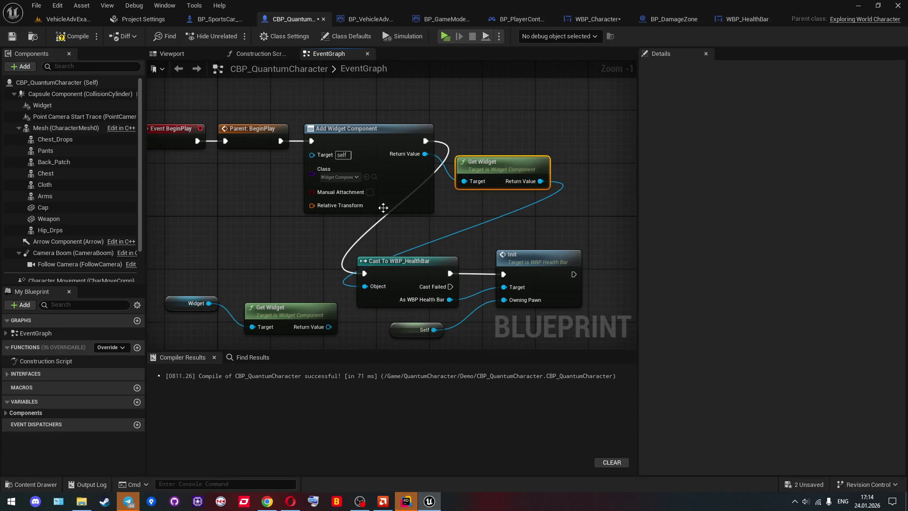
{"action": "left_click_drag", "start_coordinate": [383, 208], "coordinate": [460, 208]}
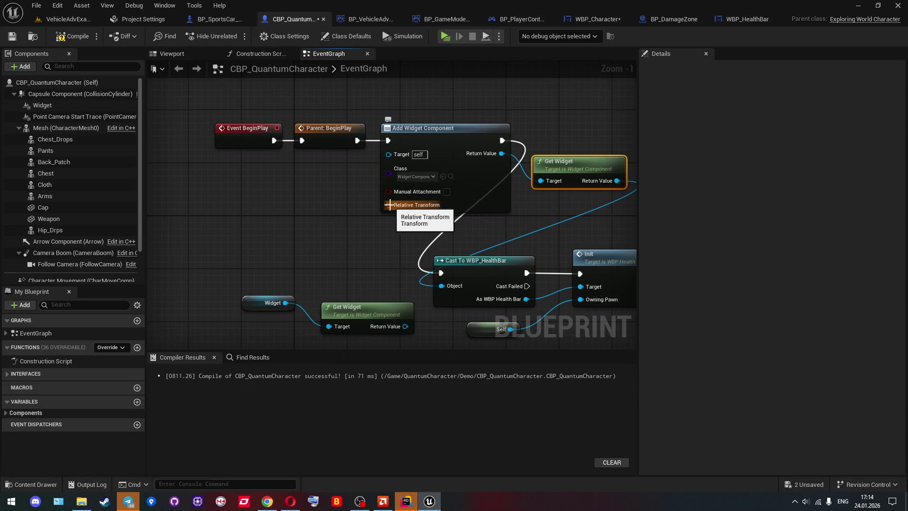
Connect a Make Transform node to the Add Widget Component's Relative Transform, replacing a misplaced Make Relative Transform
{"action": "left_click_drag", "start_coordinate": [389, 205], "coordinate": [256, 205]}
{"action": "type", "text": "relative"}
{"action": "key", "text": "Return"}
{"action": "key", "text": "Delete"}
{"action": "left_click_drag", "start_coordinate": [390, 206], "coordinate": [288, 198]}
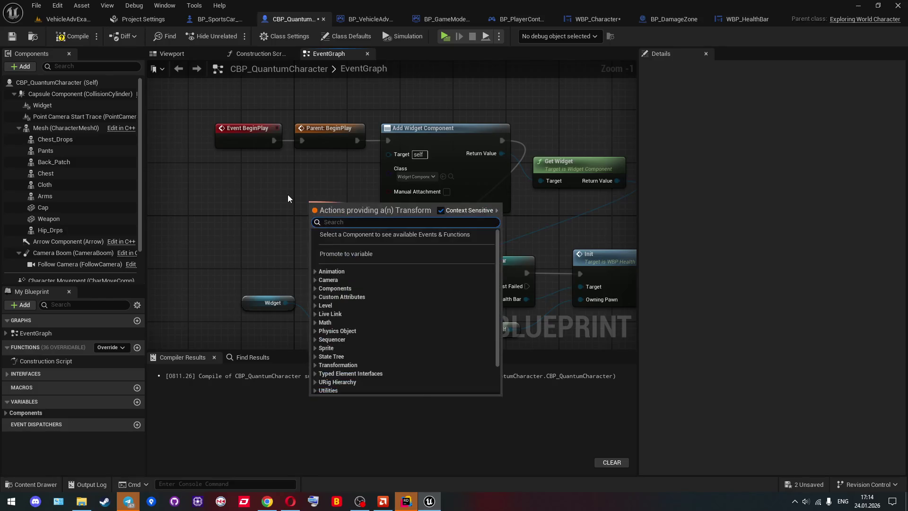
{"action": "type", "text": "make"}
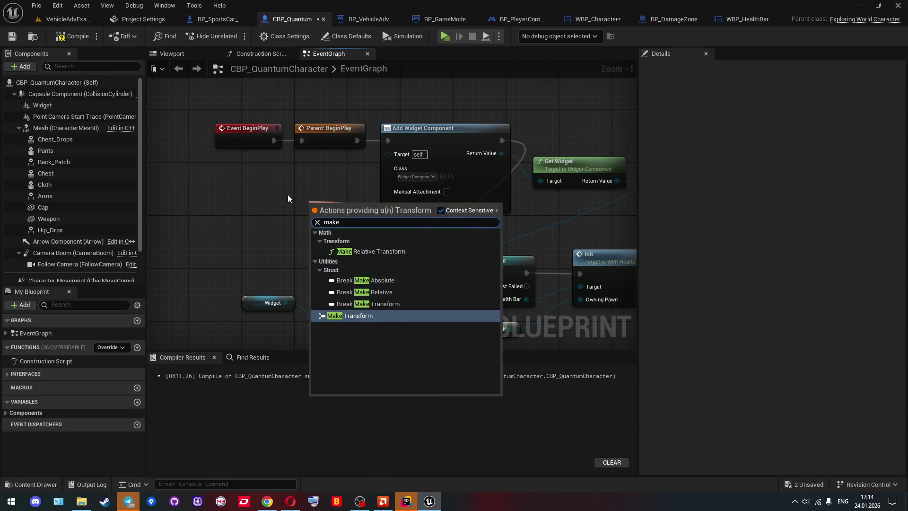
{"action": "key", "text": "Return"}
{"action": "left_click_drag", "start_coordinate": [288, 194], "coordinate": [199, 174]}
{"action": "left_click", "coordinate": [51, 105]}
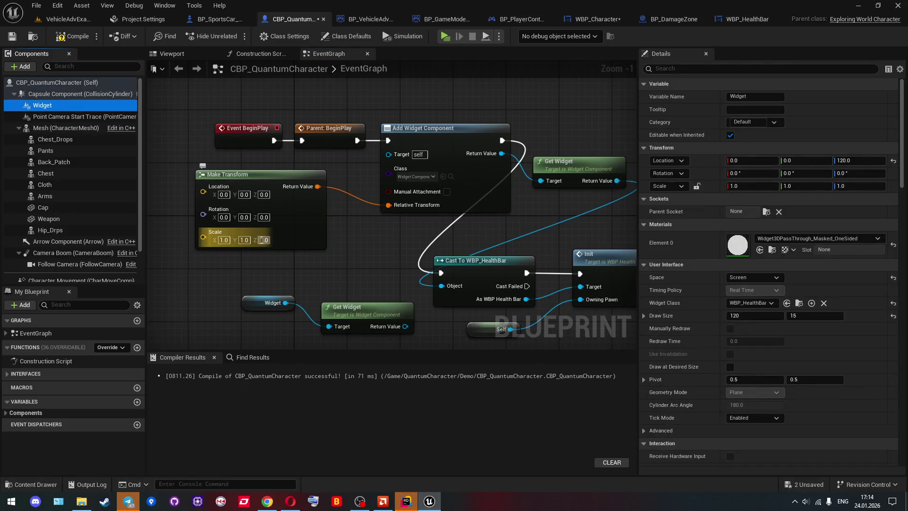
Set the Make Transform's Location Z to 120, then 140, and compile the character blueprint
{"action": "left_click", "coordinate": [263, 194]}
{"action": "type", "text": "0"}
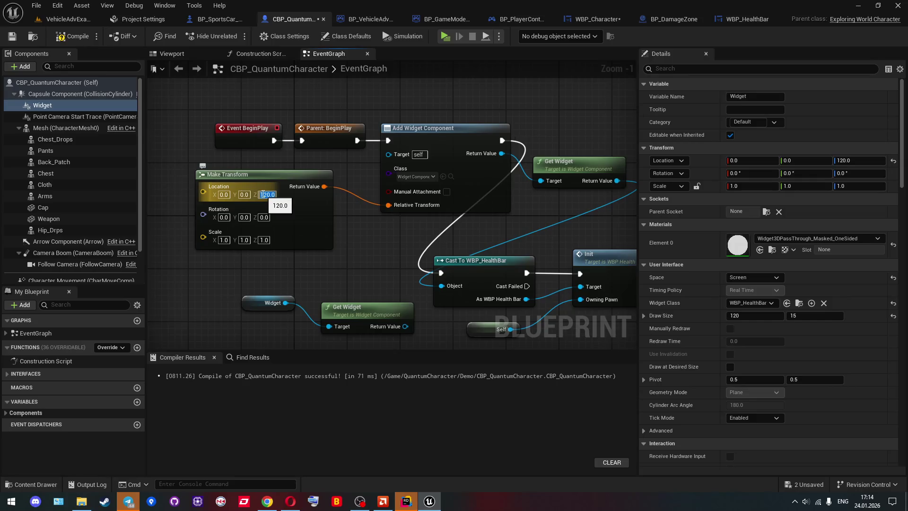
{"action": "key", "text": "Return"}
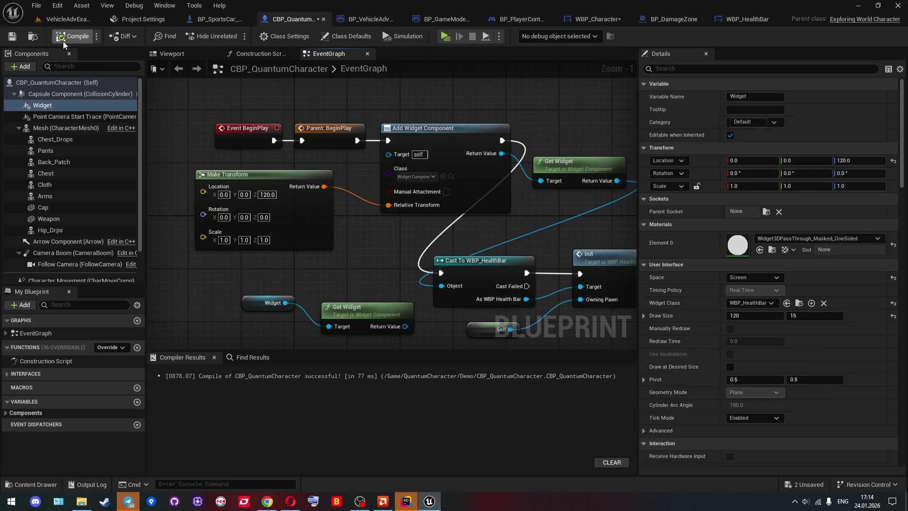
{"action": "left_click", "coordinate": [262, 194]}
{"action": "type", "text": "4"}
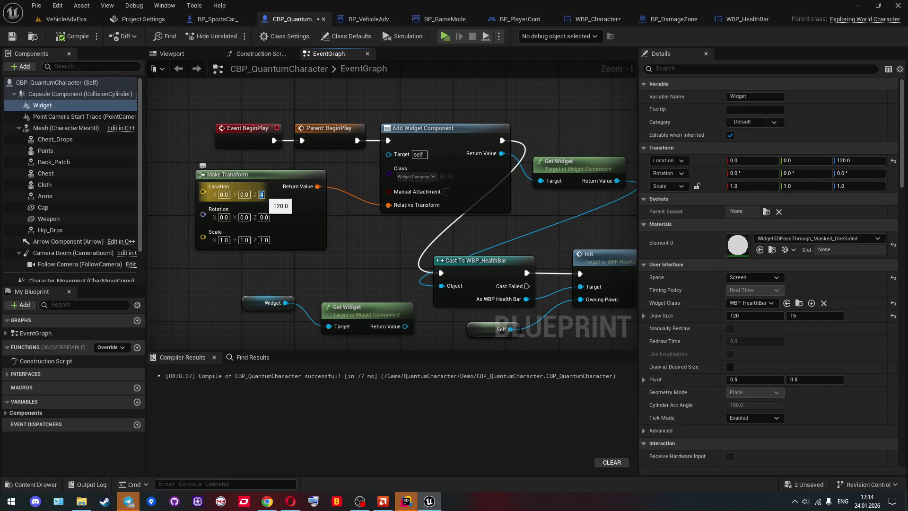
{"action": "type", "text": "140.0"}
{"action": "key", "text": "Return"}
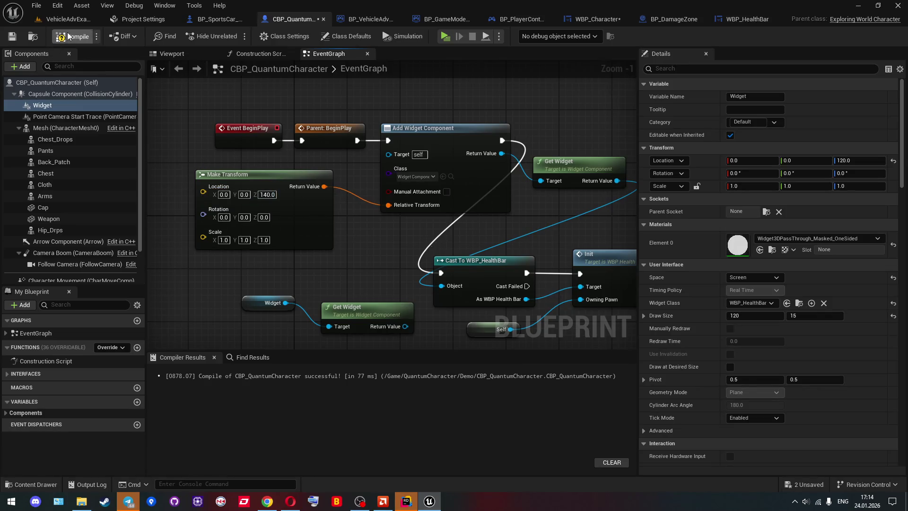
{"action": "left_click", "coordinate": [67, 37]}
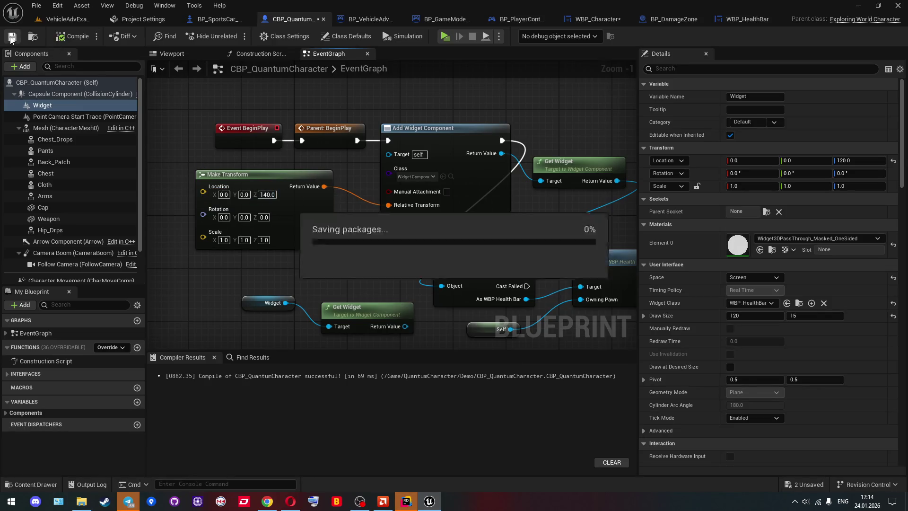
{"action": "left_click", "coordinate": [59, 19]}
{"action": "left_click", "coordinate": [233, 37]}
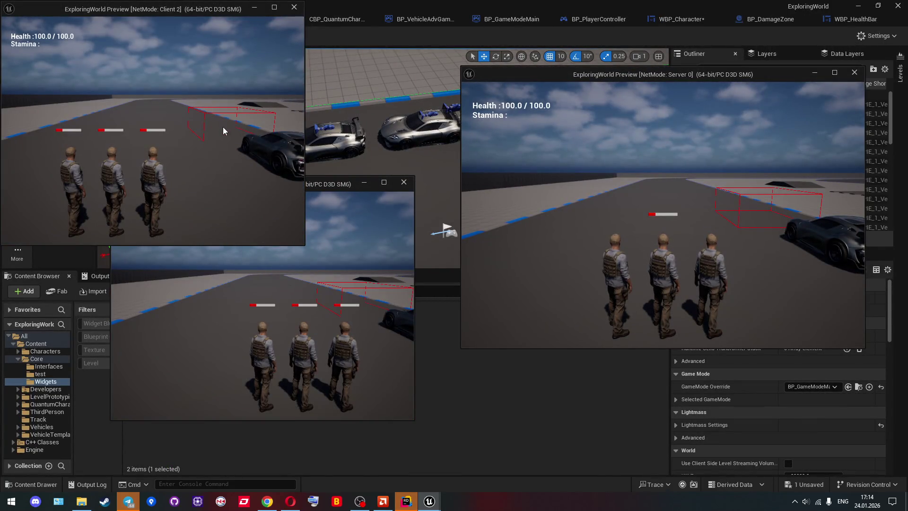
{"action": "left_click", "coordinate": [172, 137]}
{"action": "key", "text": "w"}
{"action": "key", "text": "Escape"}
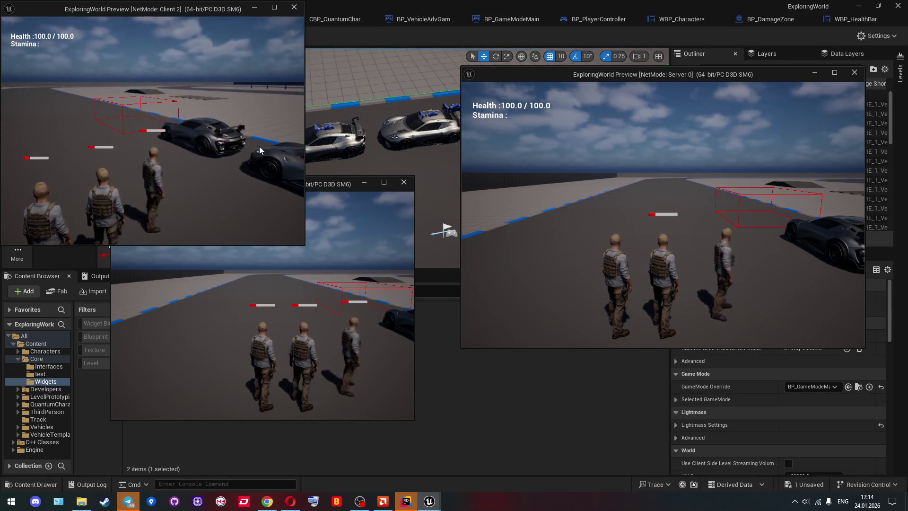
{"action": "left_click", "coordinate": [337, 21]}
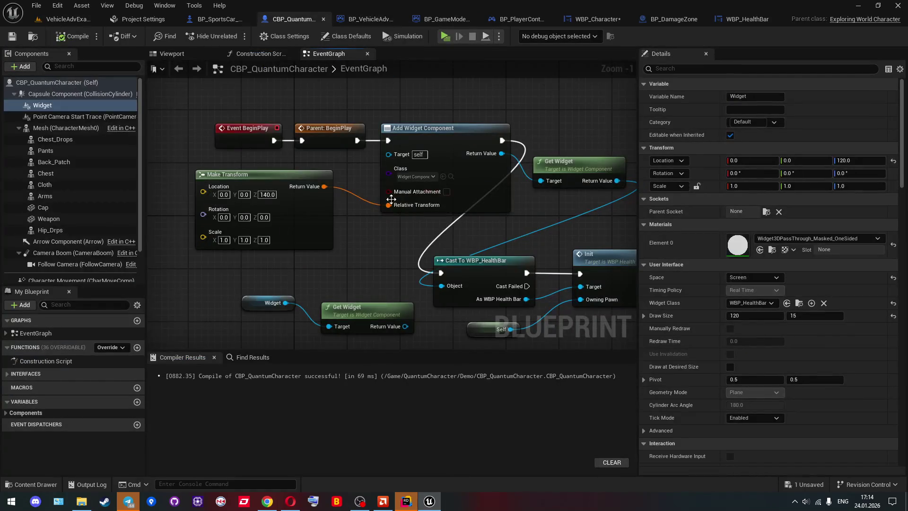
From Add Widget Component's Return Value, add a SET Widget node and position it above the wires
{"action": "left_click_drag", "start_coordinate": [358, 195], "coordinate": [251, 182]}
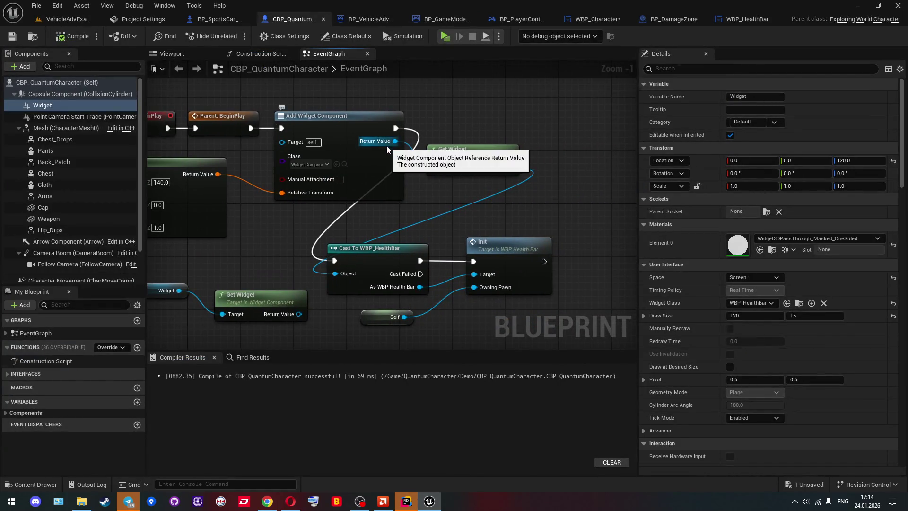
{"action": "left_click_drag", "start_coordinate": [459, 125], "coordinate": [420, 134]}
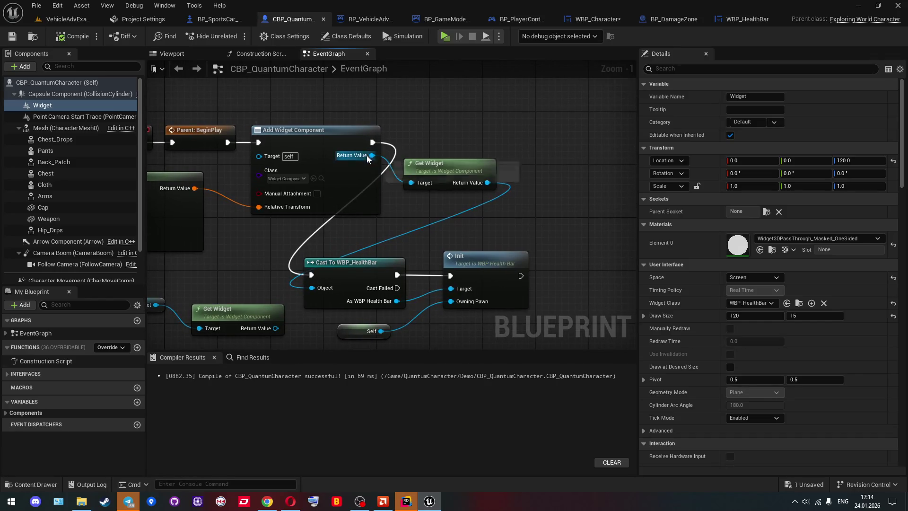
{"action": "left_click_drag", "start_coordinate": [371, 156], "coordinate": [416, 124]}
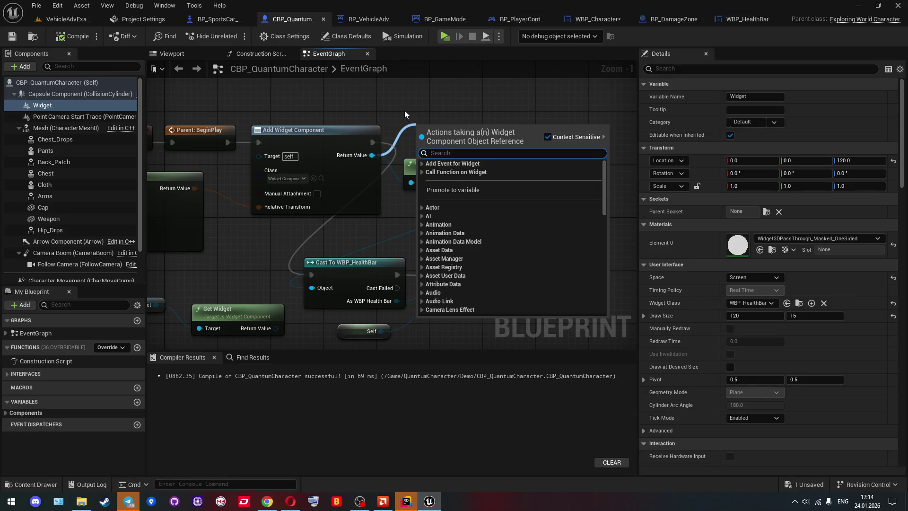
{"action": "left_click", "coordinate": [405, 111]}
{"action": "left_click", "coordinate": [286, 178]}
{"action": "type", "text": "heal"}
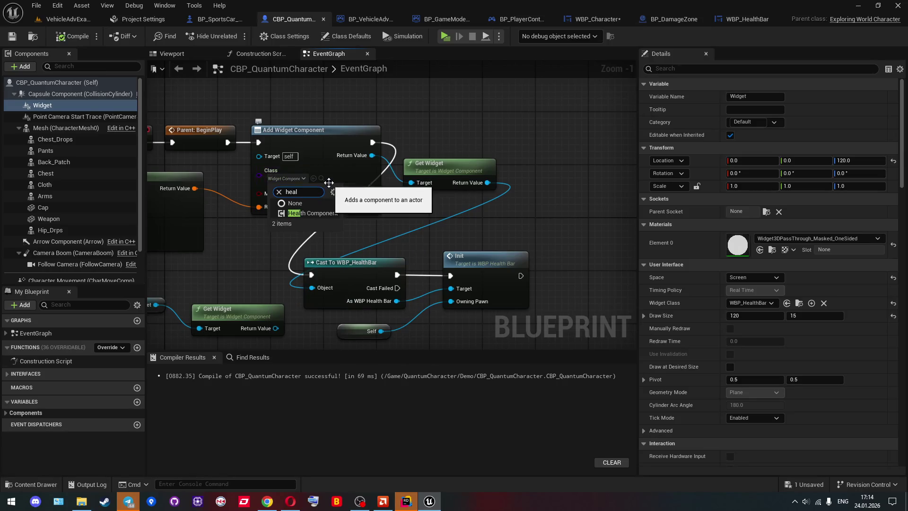
{"action": "left_click", "coordinate": [365, 114]}
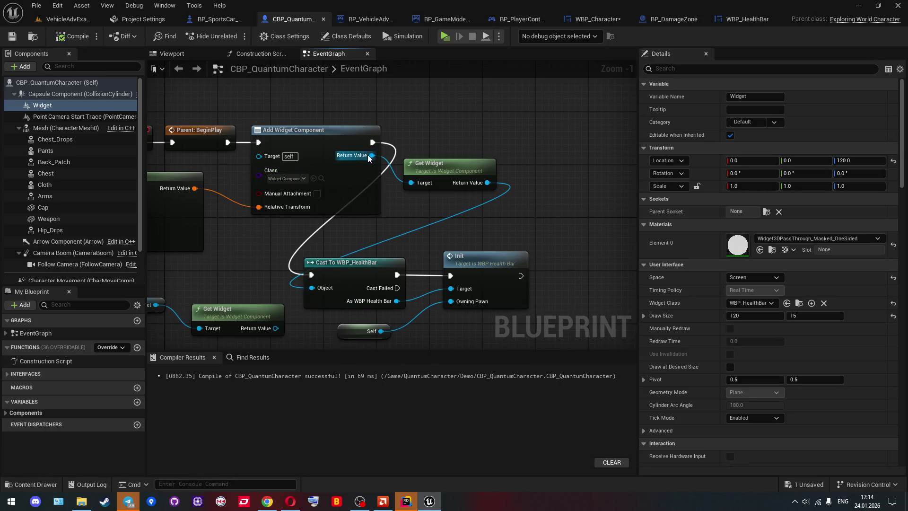
{"action": "left_click_drag", "start_coordinate": [373, 156], "coordinate": [423, 114]}
{"action": "type", "text": "widget class"}
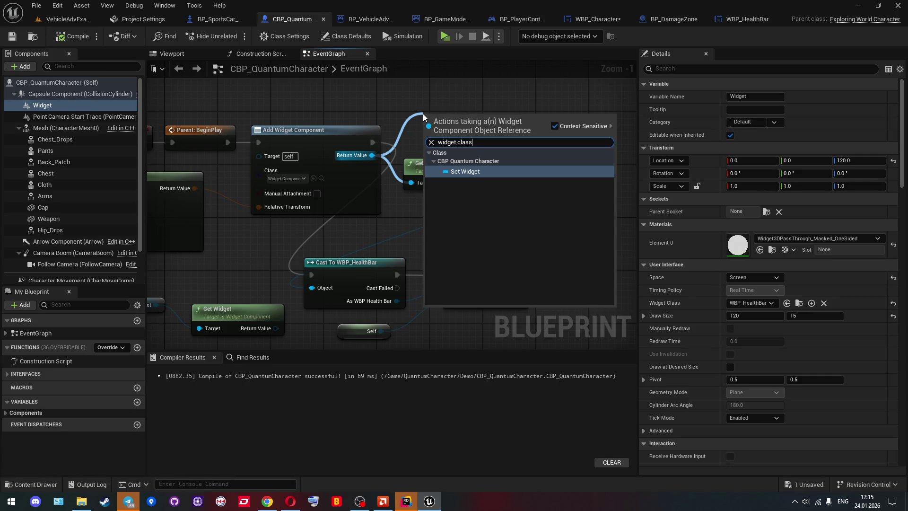
{"action": "key", "text": "Return"}
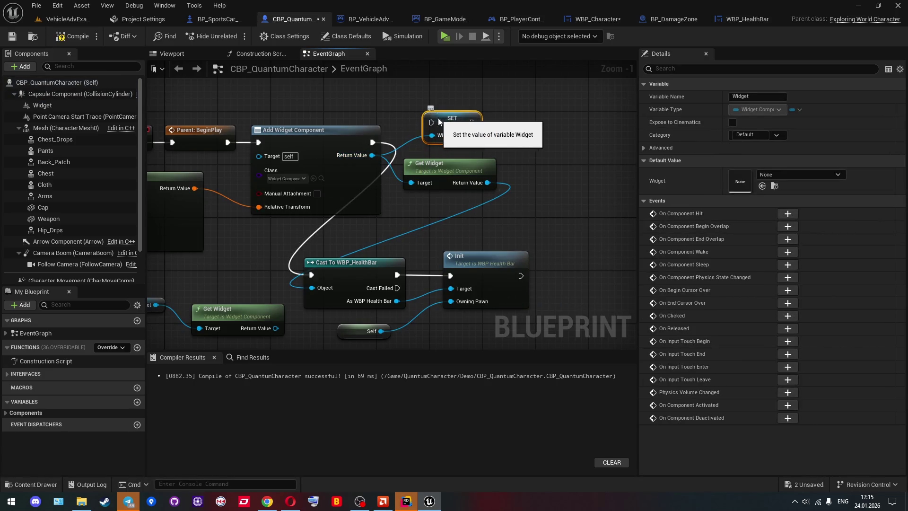
{"action": "left_click_drag", "start_coordinate": [411, 139], "coordinate": [490, 132]}
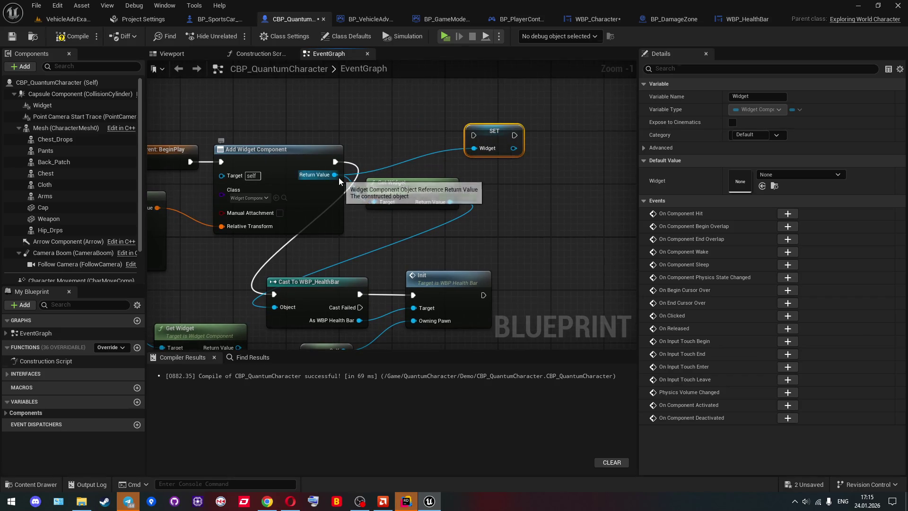
{"action": "left_click", "coordinate": [53, 104]}
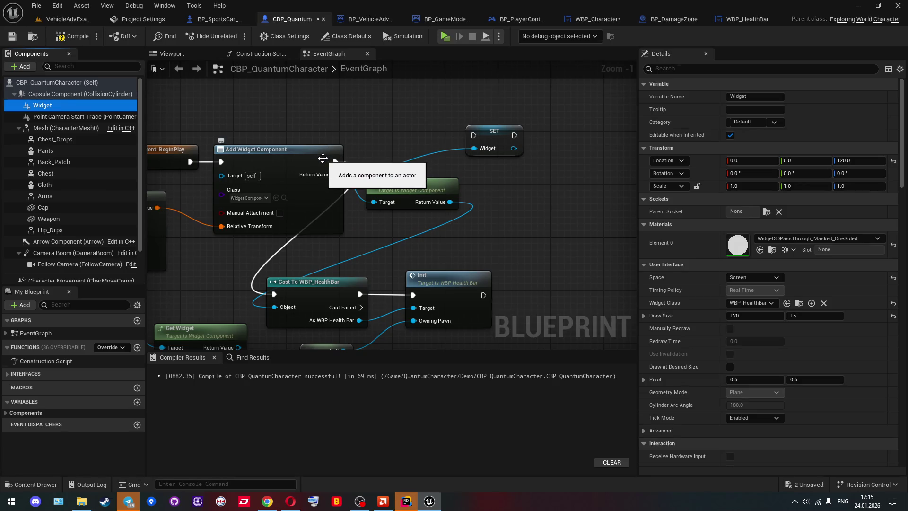
Add a Set Widget Space node after Add Widget Component with New Space set to Screen
{"action": "left_click_drag", "start_coordinate": [335, 174], "coordinate": [362, 123]}
{"action": "type", "text": "s"}
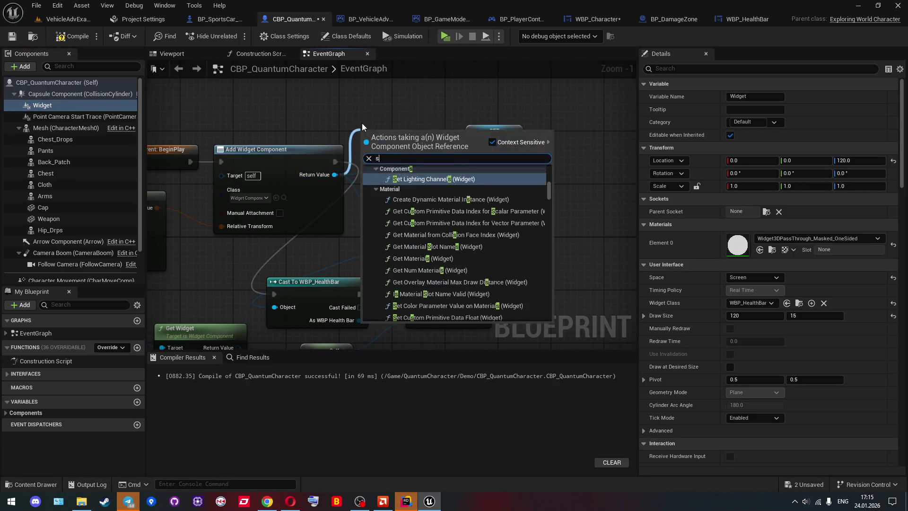
{"action": "type", "text": "pace"}
{"action": "key", "text": "Down"}
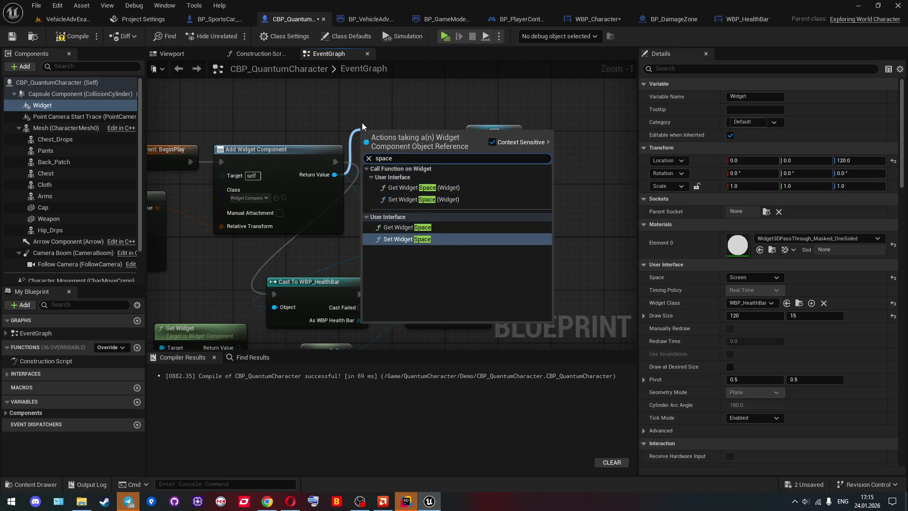
{"action": "key", "text": "Return"}
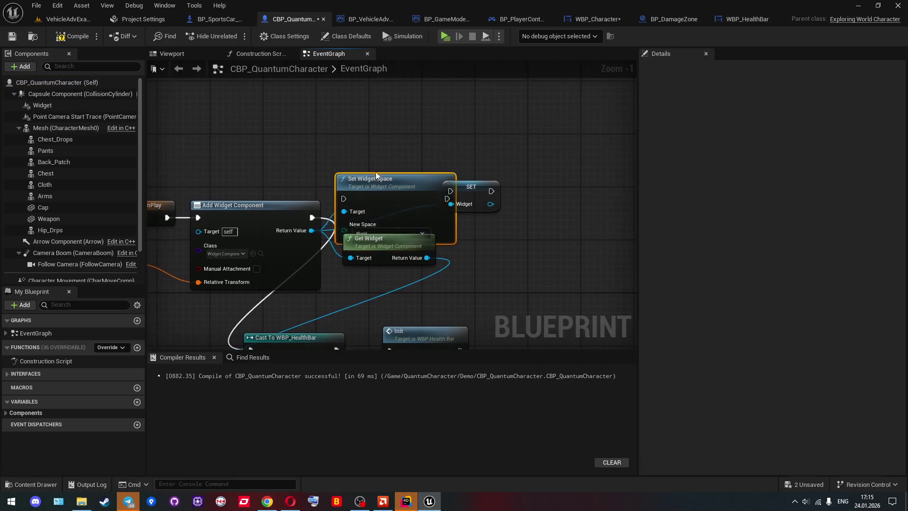
{"action": "mouse_move", "coordinate": [376, 175]}
{"action": "left_mouse_down"}
{"action": "mouse_move", "coordinate": [376, 102]}
{"action": "mouse_move", "coordinate": [342, 134]}
{"action": "mouse_move", "coordinate": [313, 217]}
{"action": "left_mouse_up"}
{"action": "left_click", "coordinate": [379, 160]}
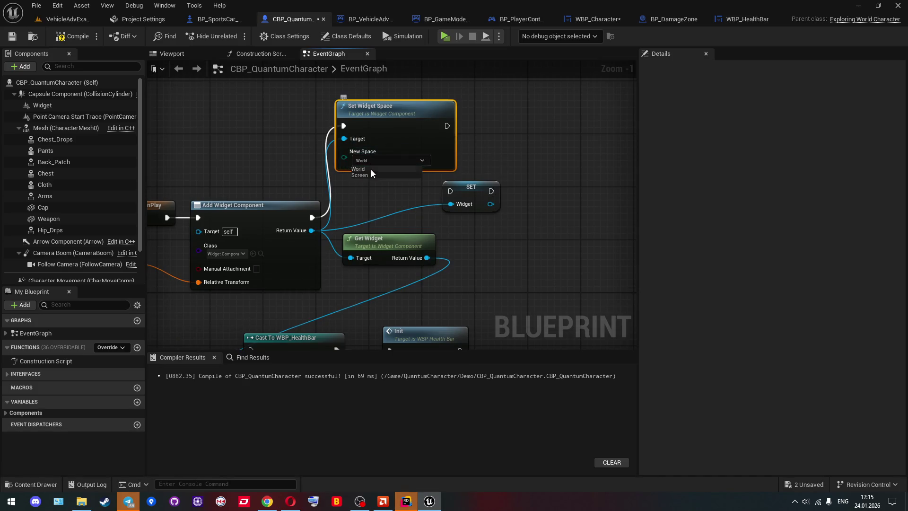
{"action": "left_click", "coordinate": [364, 175]}
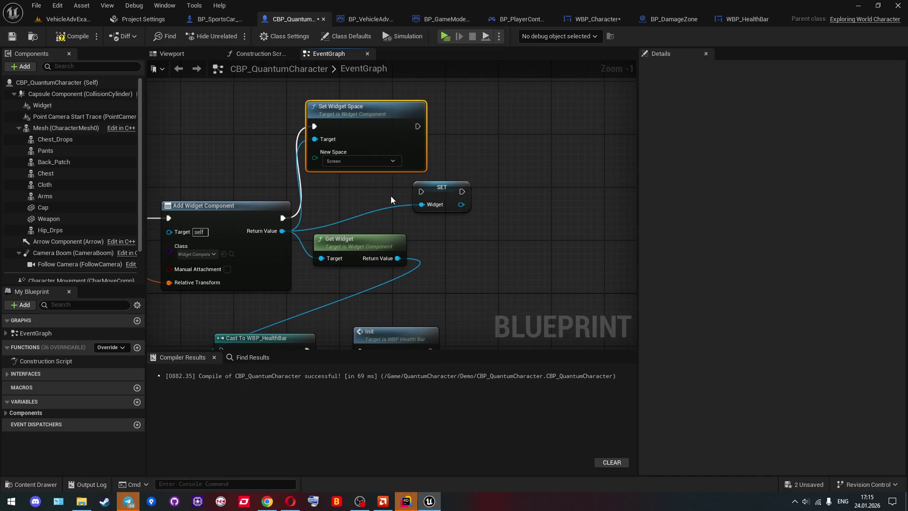
Add a Create Widget node of class WBP_HealthBar and delete the old SET Widget node
{"action": "left_click_drag", "start_coordinate": [418, 127], "coordinate": [464, 129]}
{"action": "type", "text": "crea"}
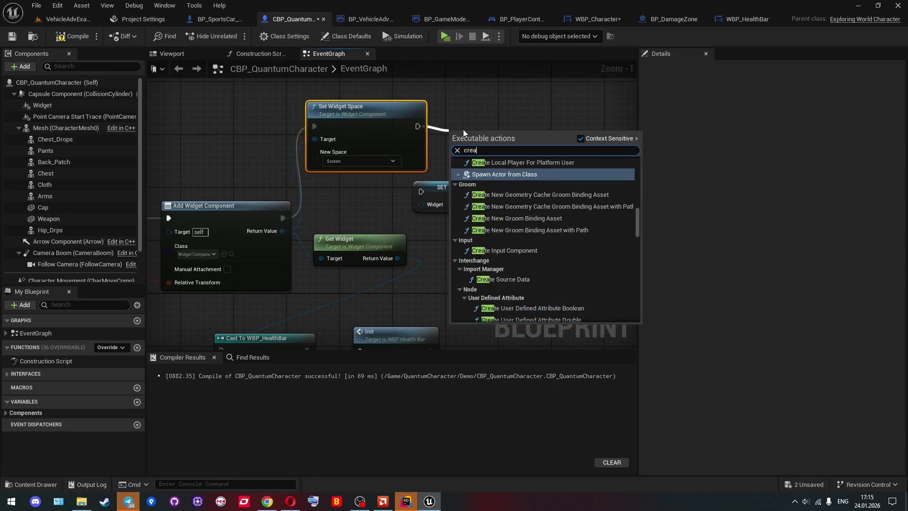
{"action": "type", "text": "te w"}
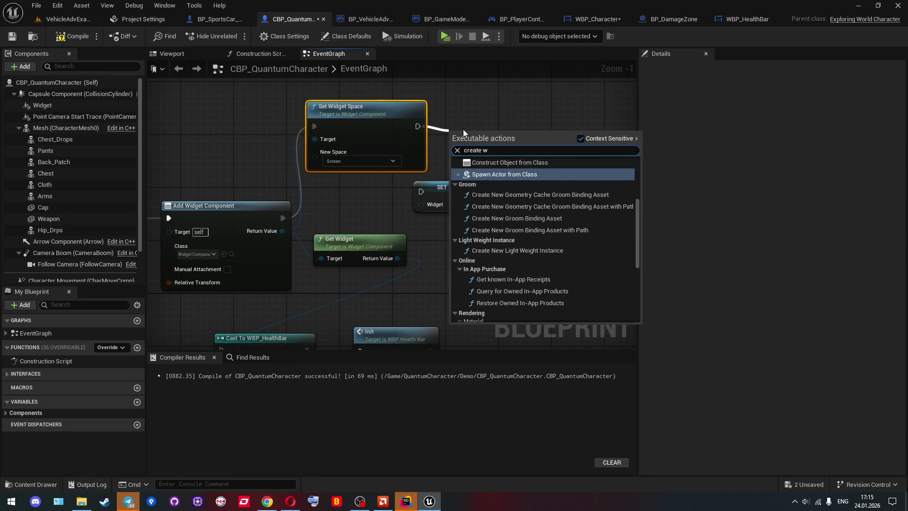
{"action": "type", "text": "idget"}
{"action": "key", "text": "Return"}
{"action": "left_click", "coordinate": [478, 167]}
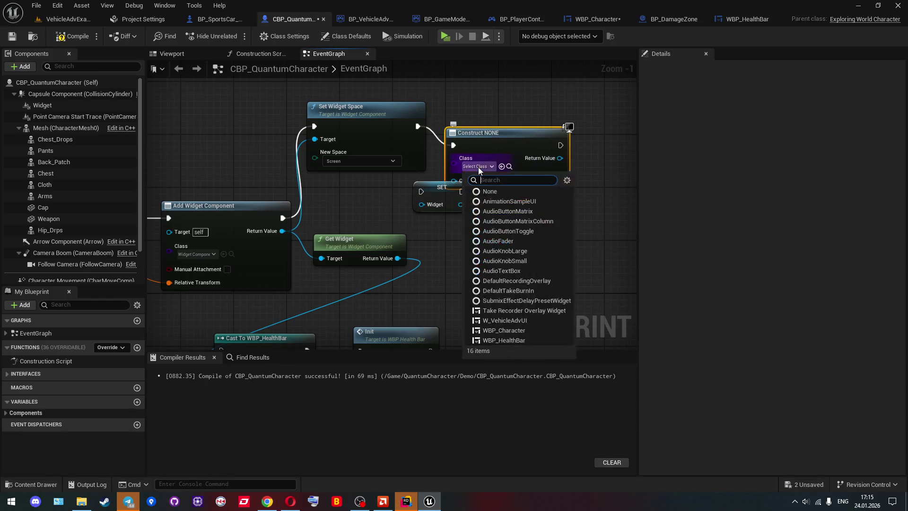
{"action": "type", "text": "health"}
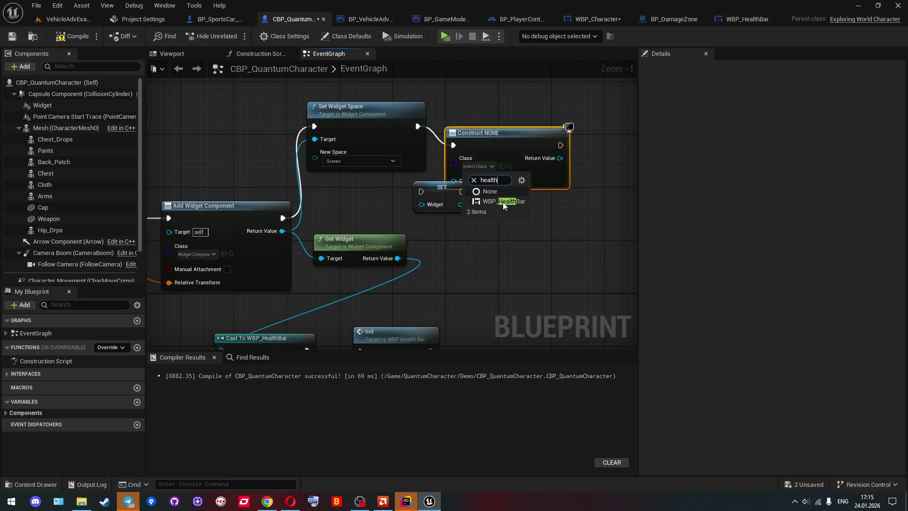
{"action": "left_click", "coordinate": [503, 202]}
{"action": "mouse_move", "coordinate": [434, 195]}
{"action": "left_mouse_down"}
{"action": "mouse_move", "coordinate": [547, 229]}
{"action": "mouse_move", "coordinate": [523, 215]}
{"action": "left_mouse_up"}
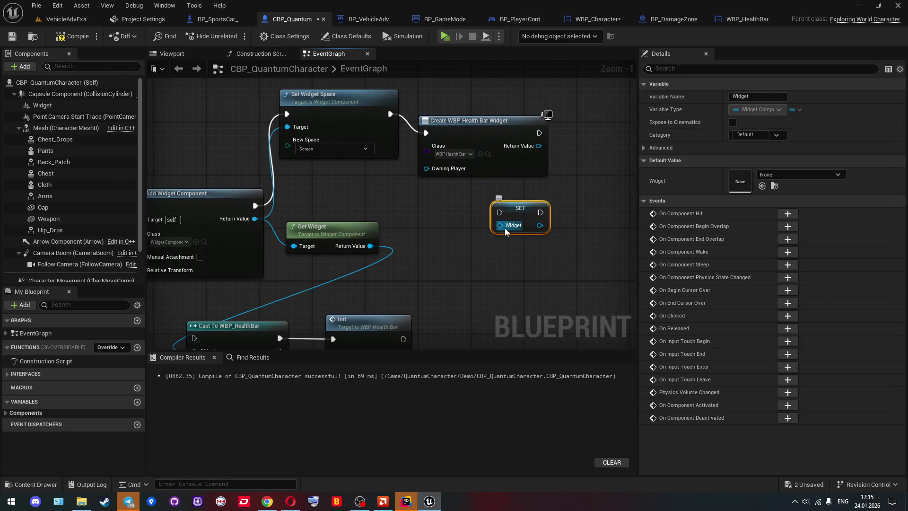
{"action": "key", "text": "Delete"}
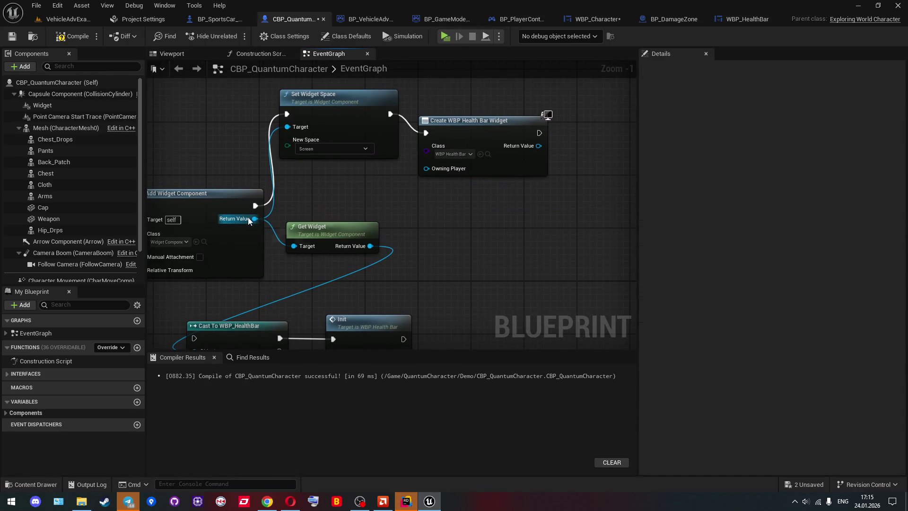
Add a Set Widget node on the widget component, fed by the created health bar widget
{"action": "left_click_drag", "start_coordinate": [249, 221], "coordinate": [429, 217]}
{"action": "type", "text": "set widget"}
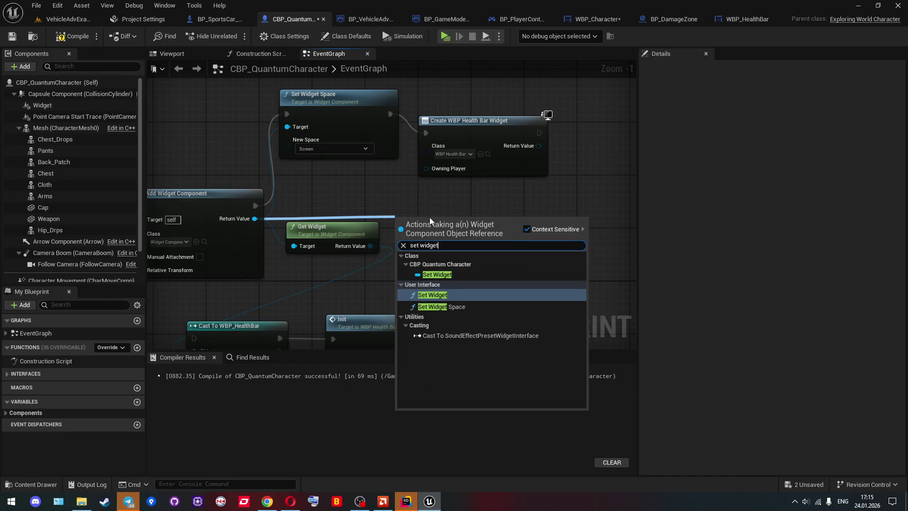
{"action": "key", "text": "Return"}
{"action": "mouse_move", "coordinate": [412, 272]}
{"action": "left_mouse_down"}
{"action": "mouse_move", "coordinate": [580, 241]}
{"action": "mouse_move", "coordinate": [539, 146]}
{"action": "mouse_move", "coordinate": [565, 207]}
{"action": "left_mouse_up"}
{"action": "left_click_drag", "start_coordinate": [587, 190], "coordinate": [587, 129]}
Wire the created health bar widget into the Cast node's Object input
{"action": "scroll", "coordinate": [586, 130], "scroll_direction": "down", "scroll_amount": 2}
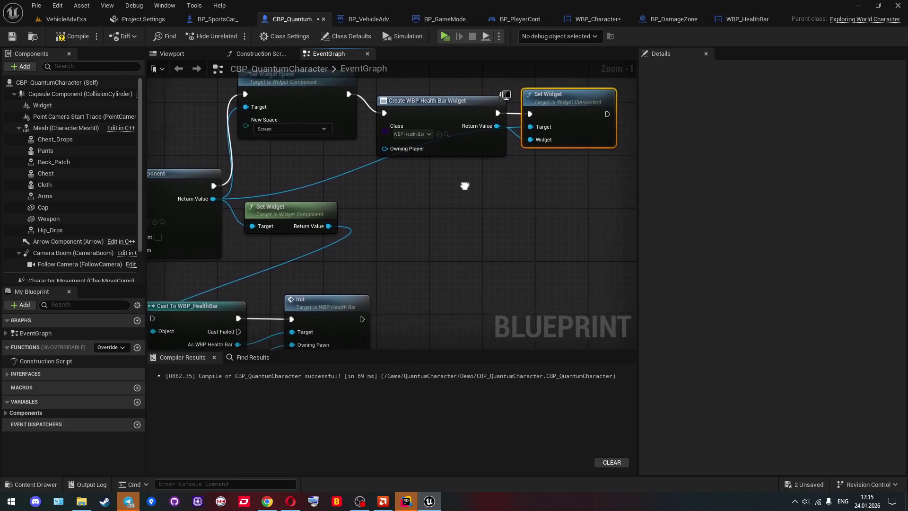
{"action": "mouse_move", "coordinate": [464, 185]}
{"action": "left_mouse_down"}
{"action": "mouse_move", "coordinate": [475, 182]}
{"action": "mouse_move", "coordinate": [440, 181]}
{"action": "left_mouse_up"}
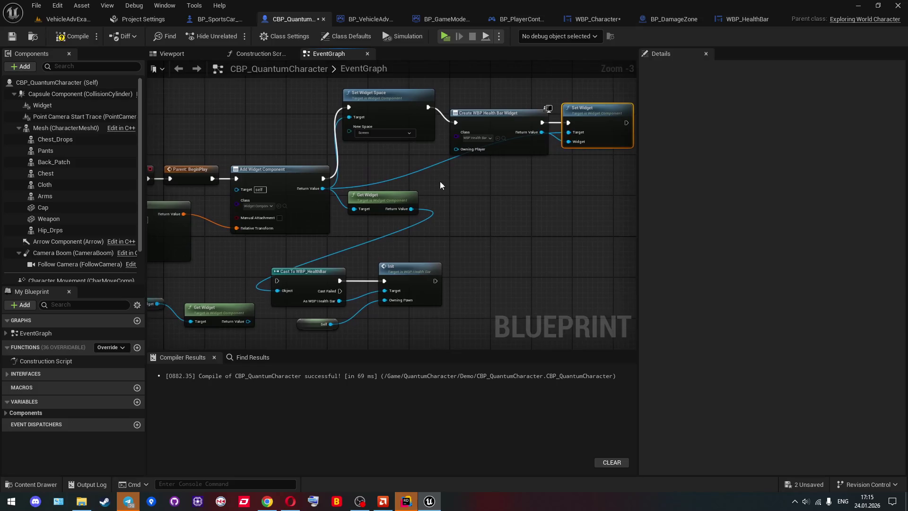
{"action": "scroll", "coordinate": [435, 184], "scroll_direction": "up", "scroll_amount": 1}
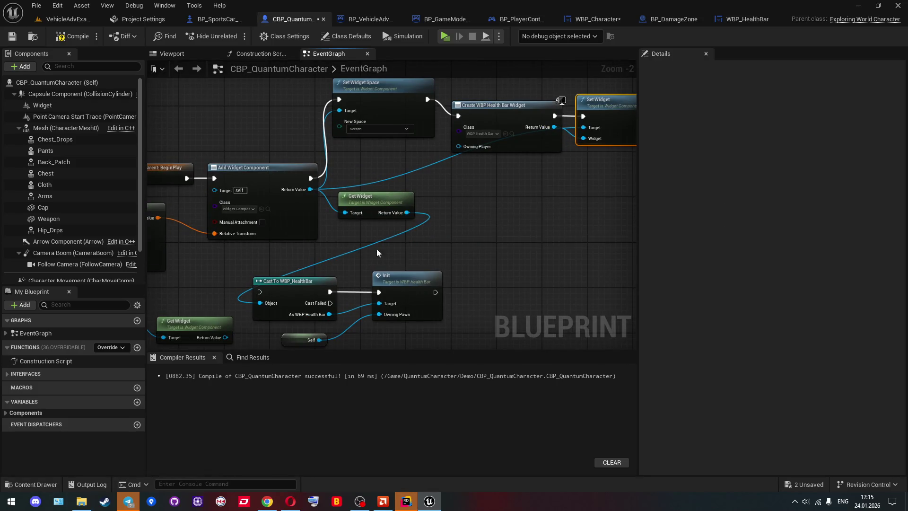
{"action": "mouse_move", "coordinate": [263, 304]}
{"action": "left_mouse_down"}
{"action": "mouse_move", "coordinate": [535, 189]}
{"action": "mouse_move", "coordinate": [555, 127]}
{"action": "left_mouse_up"}
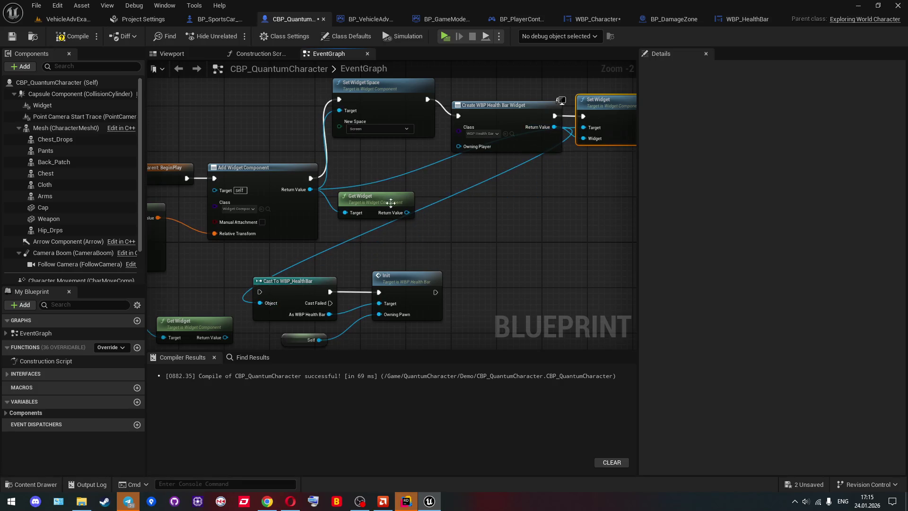
{"action": "scroll", "coordinate": [419, 195], "scroll_direction": "down", "scroll_amount": 1}
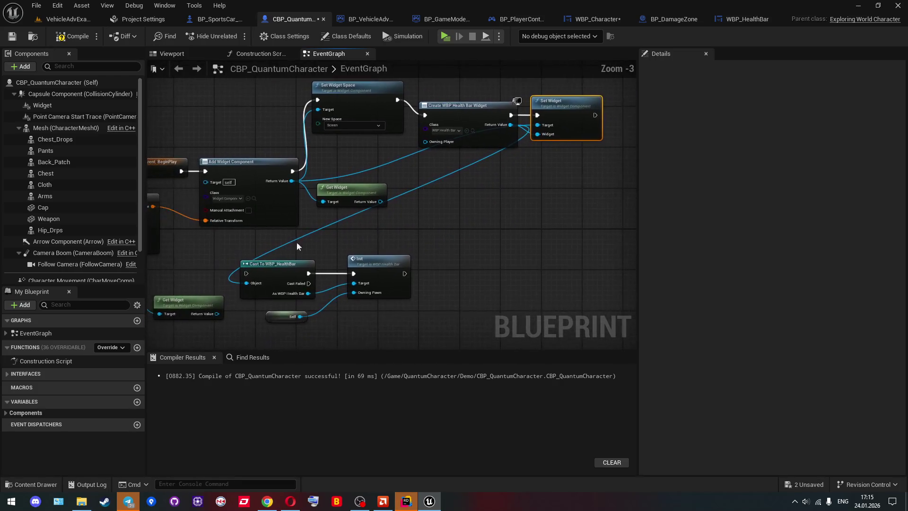
Run Set Widget before Cast To WBP_HealthBar, compile, and play-test, revealing oversized red bars
{"action": "mouse_move", "coordinate": [246, 273]}
{"action": "left_mouse_down"}
{"action": "mouse_move", "coordinate": [298, 261]}
{"action": "mouse_move", "coordinate": [595, 115]}
{"action": "left_mouse_up"}
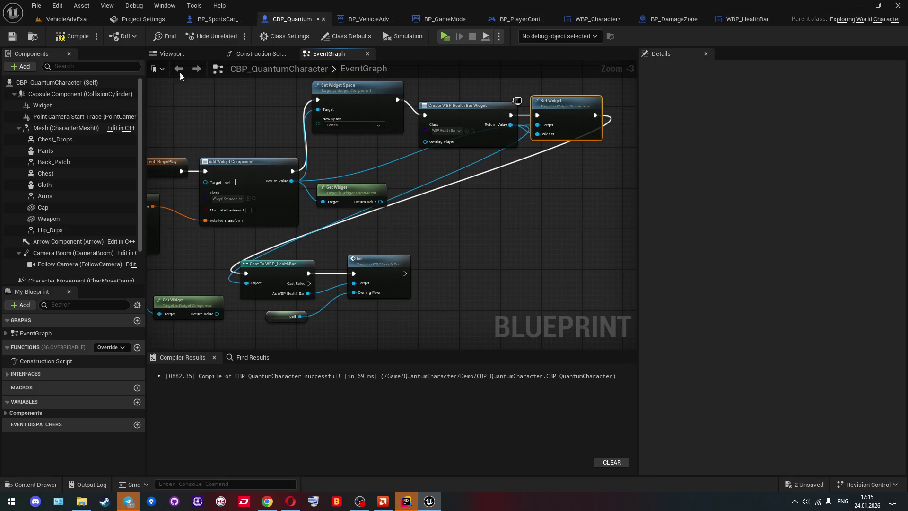
{"action": "left_click", "coordinate": [79, 36]}
{"action": "left_click", "coordinate": [55, 19]}
{"action": "left_click", "coordinate": [201, 36]}
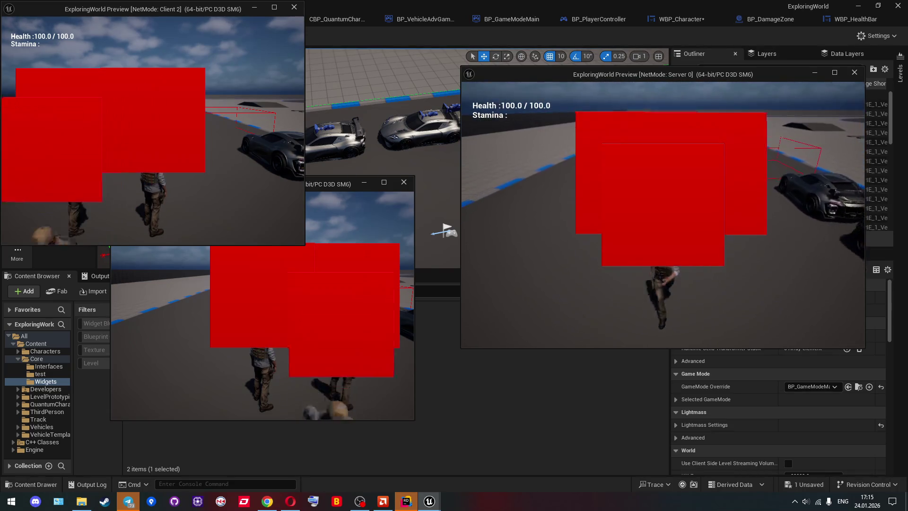
{"action": "key", "text": "Escape"}
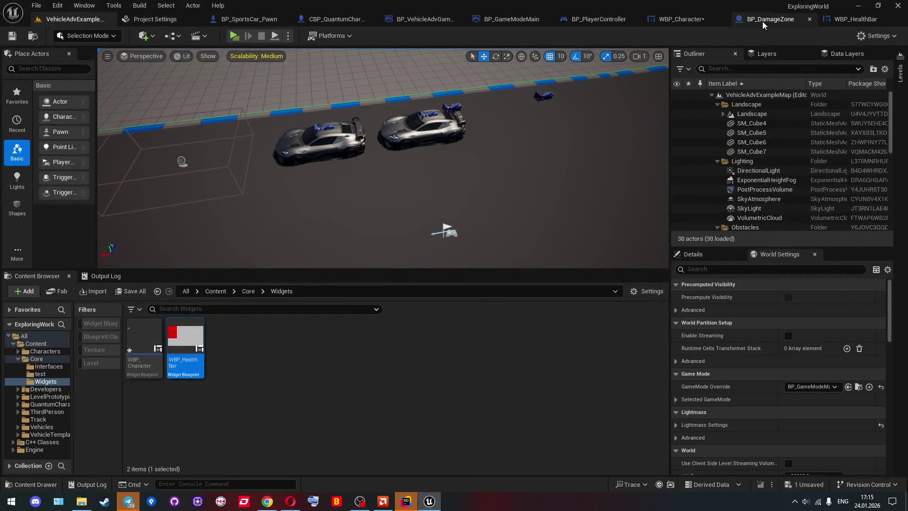
{"action": "left_click", "coordinate": [682, 19]}
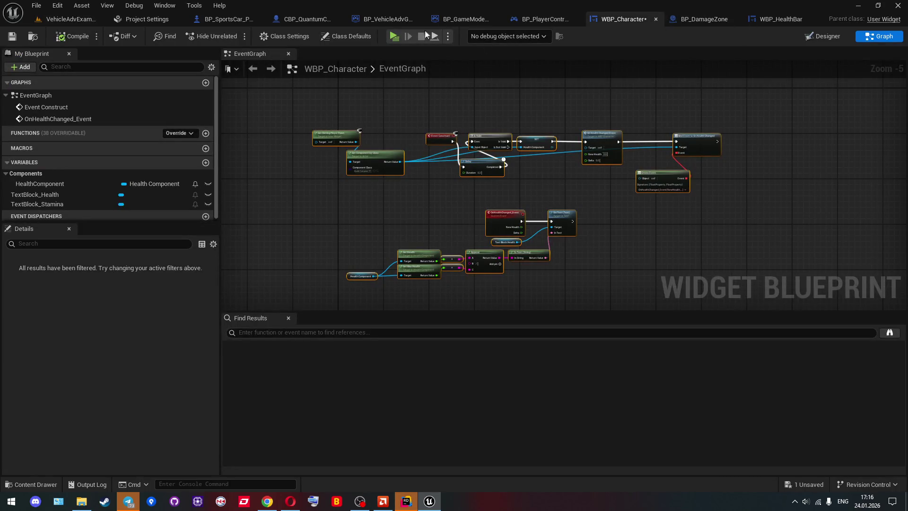
{"action": "left_click", "coordinate": [303, 19]}
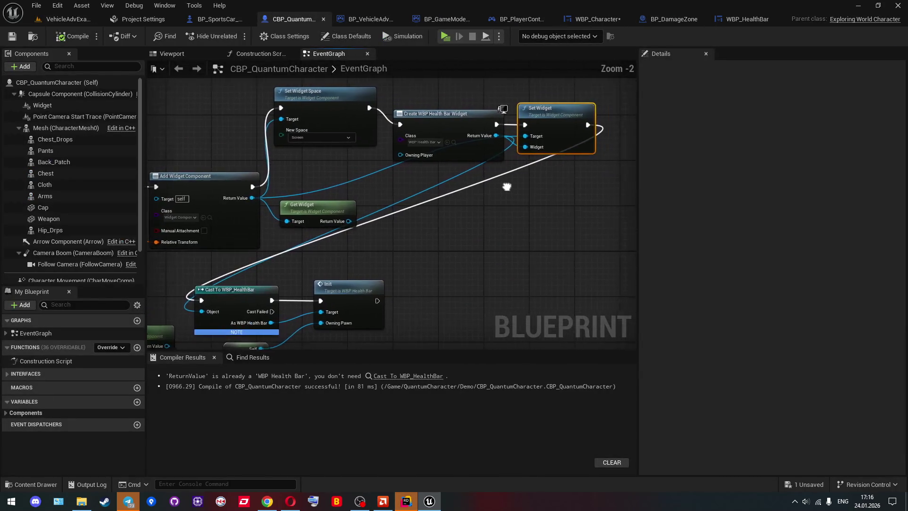
Add a Set Draw Size node on the widget component, chained before widget creation
{"action": "left_click_drag", "start_coordinate": [506, 186], "coordinate": [453, 237]}
{"action": "left_click", "coordinate": [58, 109]}
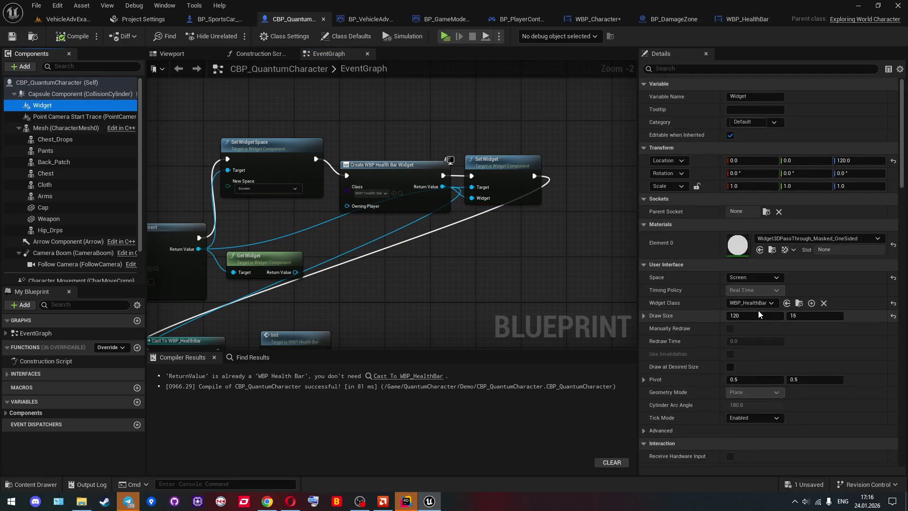
{"action": "left_click_drag", "start_coordinate": [474, 128], "coordinate": [420, 157]}
{"action": "left_click_drag", "start_coordinate": [259, 191], "coordinate": [337, 237]}
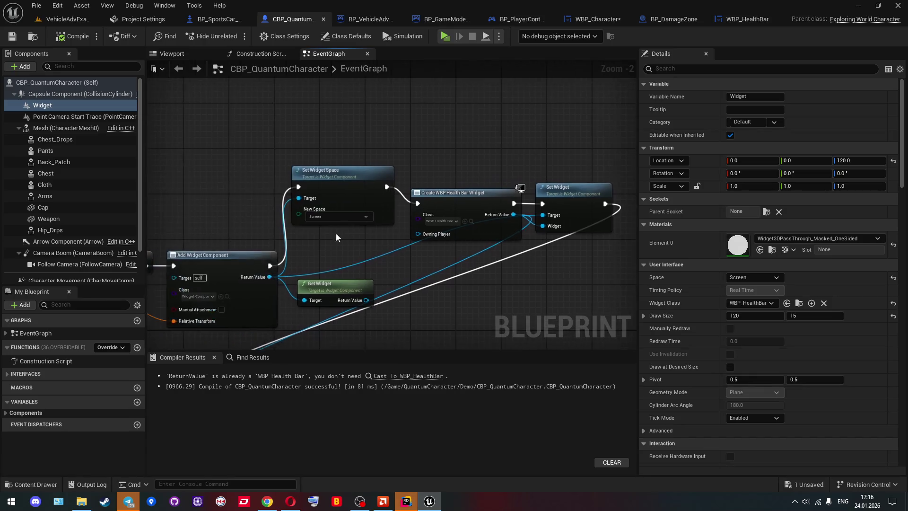
{"action": "left_click_drag", "start_coordinate": [268, 279], "coordinate": [251, 161]}
{"action": "type", "text": "draw s"}
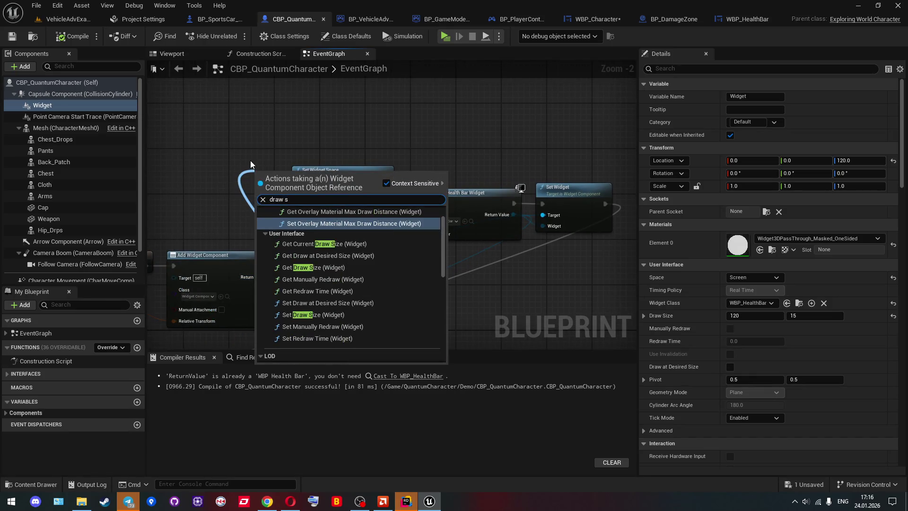
{"action": "type", "text": "ize"}
{"action": "key", "text": "Return"}
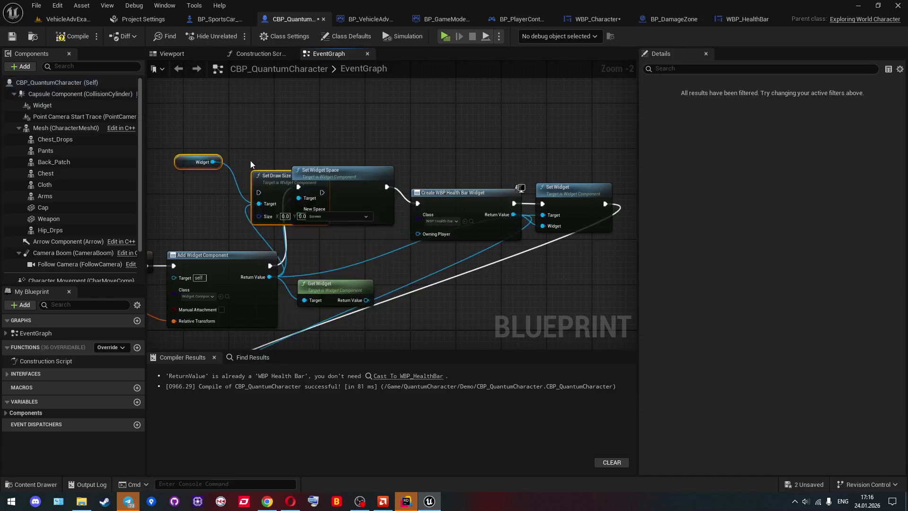
{"action": "left_click_drag", "start_coordinate": [342, 111], "coordinate": [438, 118]}
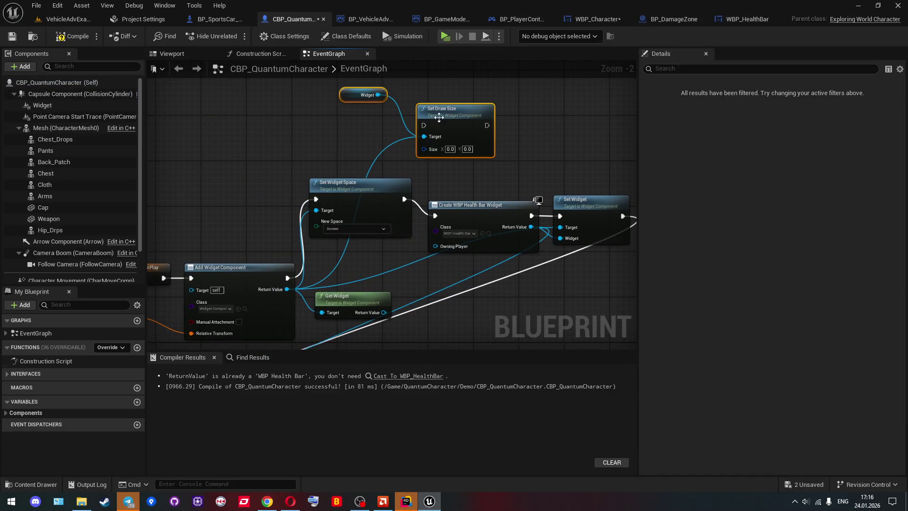
{"action": "left_click_drag", "start_coordinate": [339, 197], "coordinate": [276, 157]}
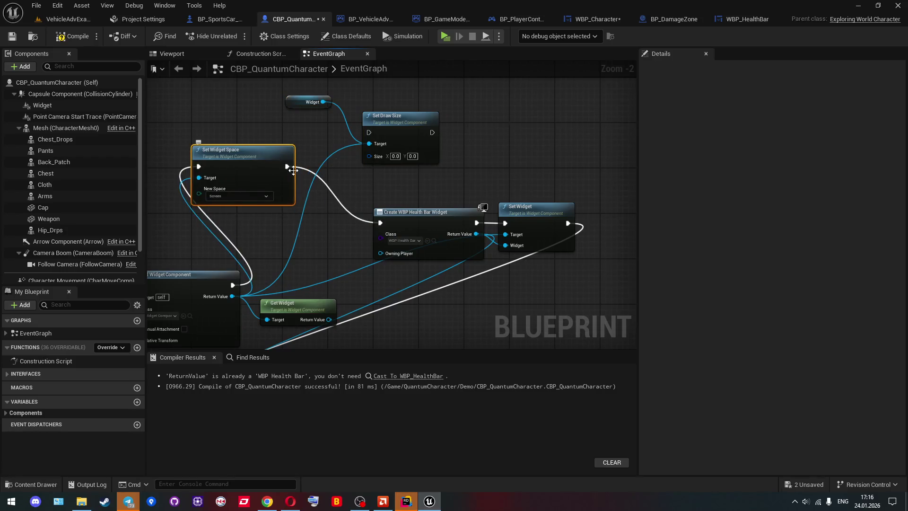
{"action": "mouse_move", "coordinate": [432, 133]}
{"action": "left_mouse_down"}
{"action": "mouse_move", "coordinate": [393, 146]}
{"action": "mouse_move", "coordinate": [417, 137]}
{"action": "mouse_move", "coordinate": [407, 184]}
{"action": "mouse_move", "coordinate": [385, 222]}
{"action": "left_mouse_up"}
Set the draw size to 120 × 15, then compile and save the character blueprint
{"action": "left_click", "coordinate": [48, 106]}
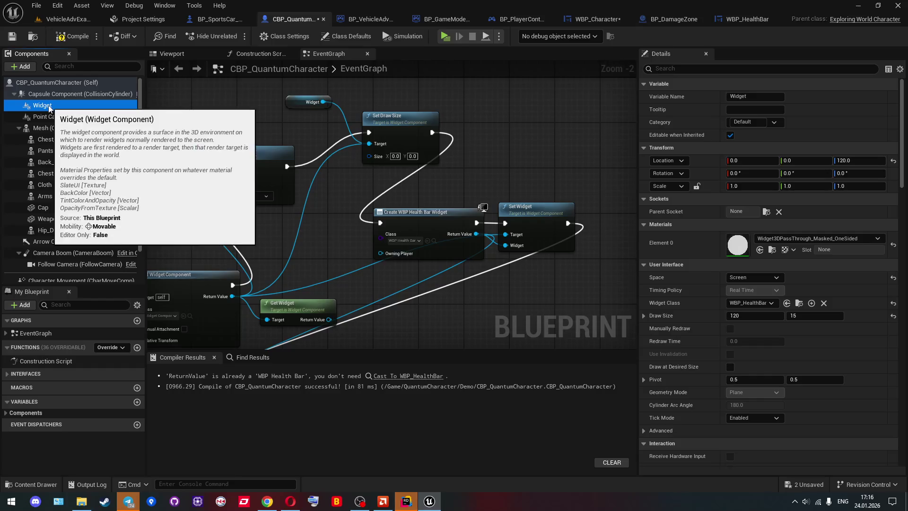
{"action": "left_click", "coordinate": [396, 156]}
{"action": "type", "text": "120"}
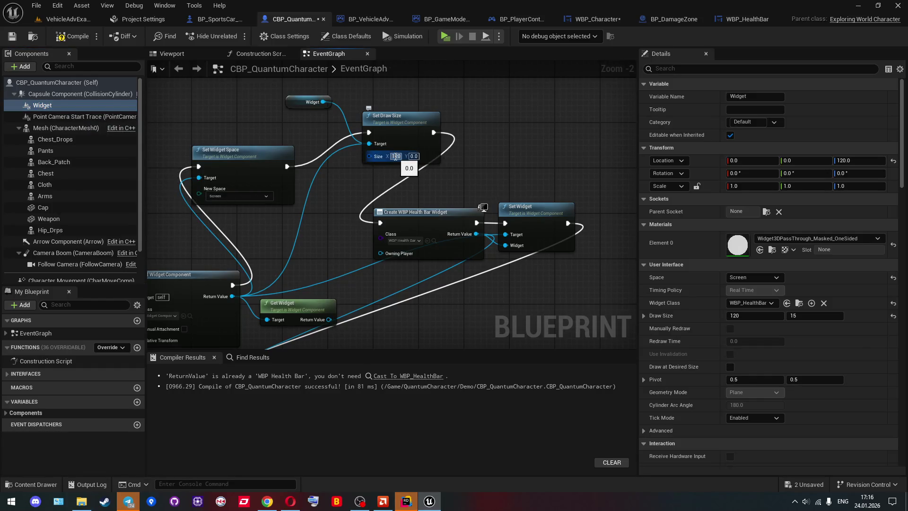
{"action": "key", "text": "Tab"}
{"action": "type", "text": "15"}
{"action": "key", "text": "Return"}
{"action": "left_click", "coordinate": [73, 36]}
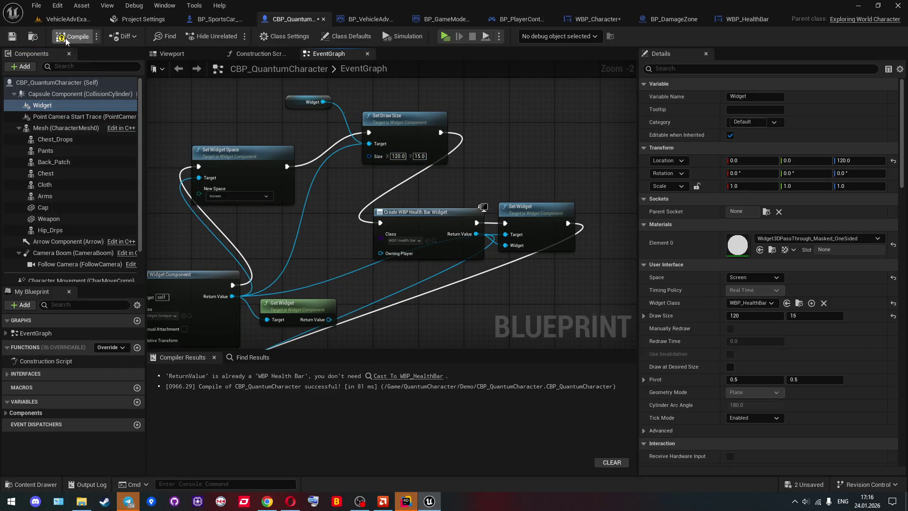
{"action": "left_click", "coordinate": [13, 36]}
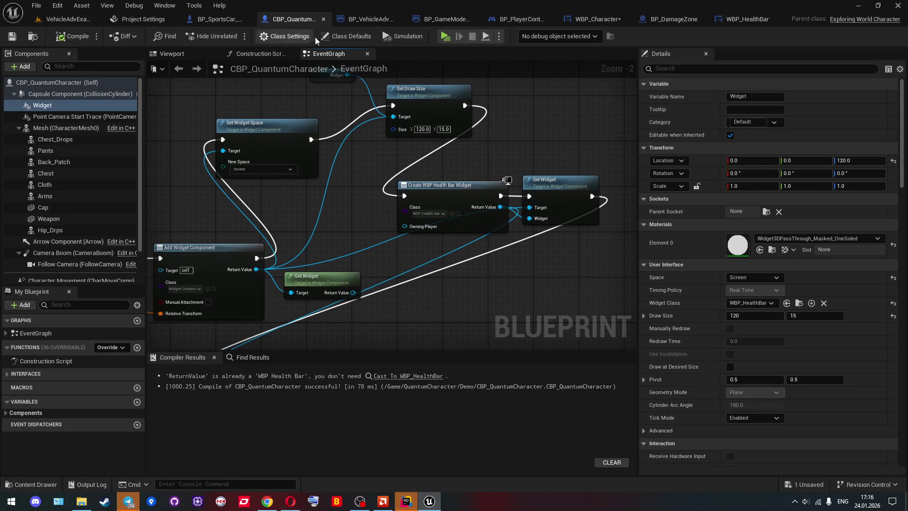
Play-test multiplayer, walking the Server, Client 2 and Client 1 characters into the damage zone
{"action": "key", "text": "alt+p"}
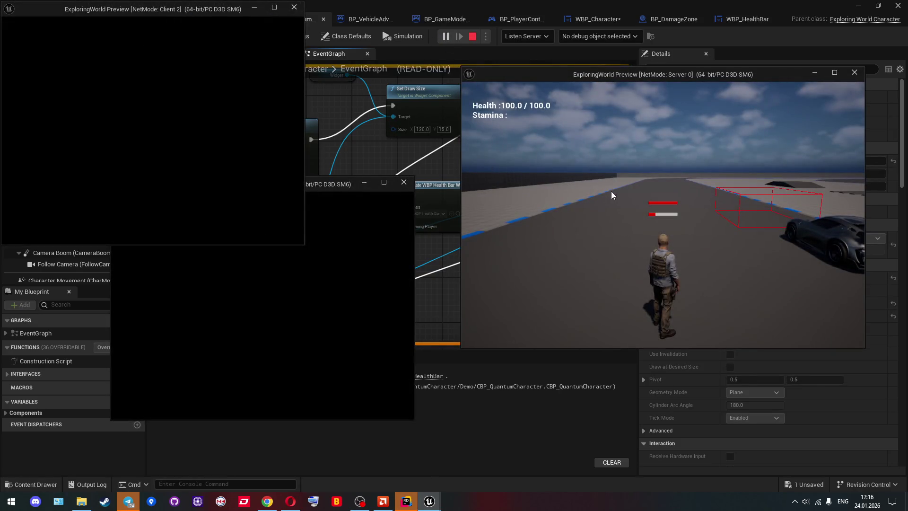
{"action": "left_click", "coordinate": [614, 186]}
{"action": "key", "text": "s"}
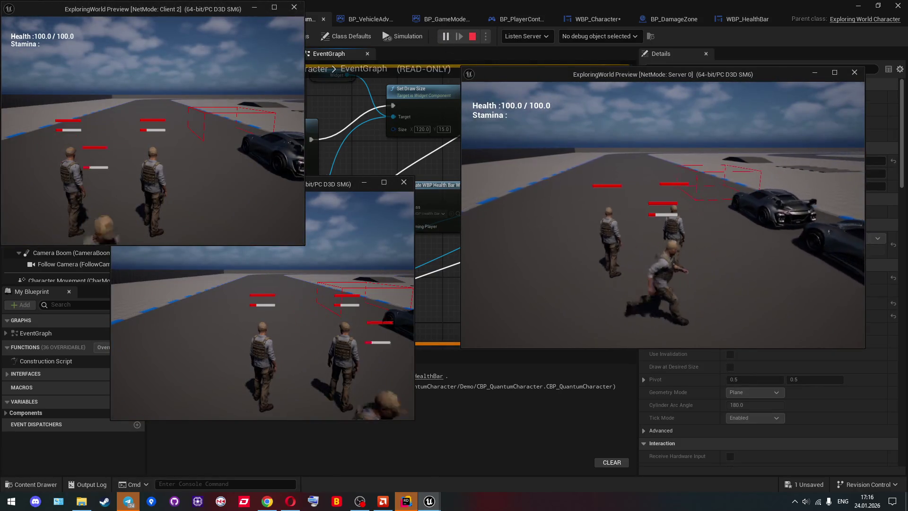
{"action": "key", "text": "w"}
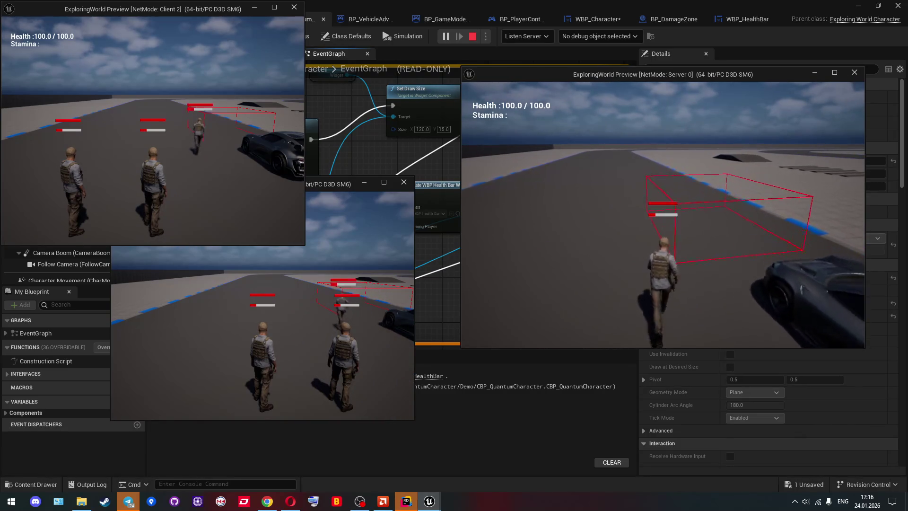
{"action": "left_click", "coordinate": [284, 173]}
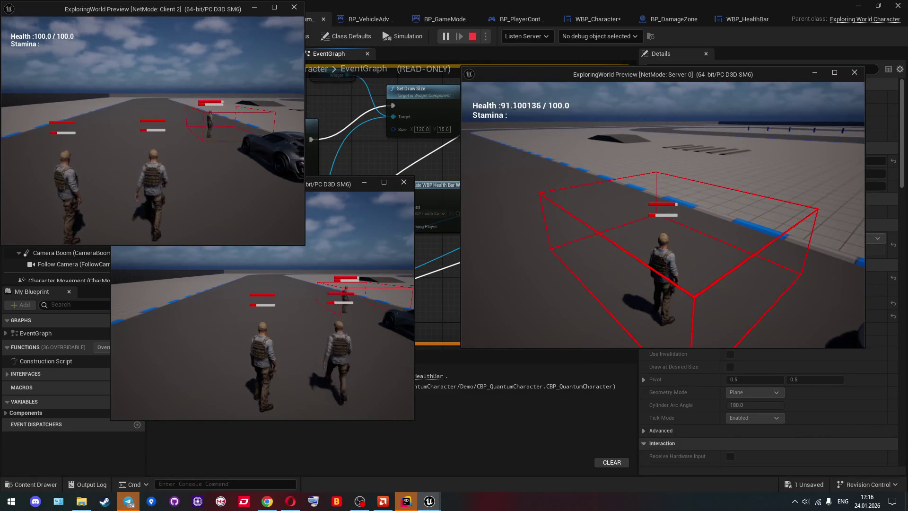
{"action": "key", "text": "w"}
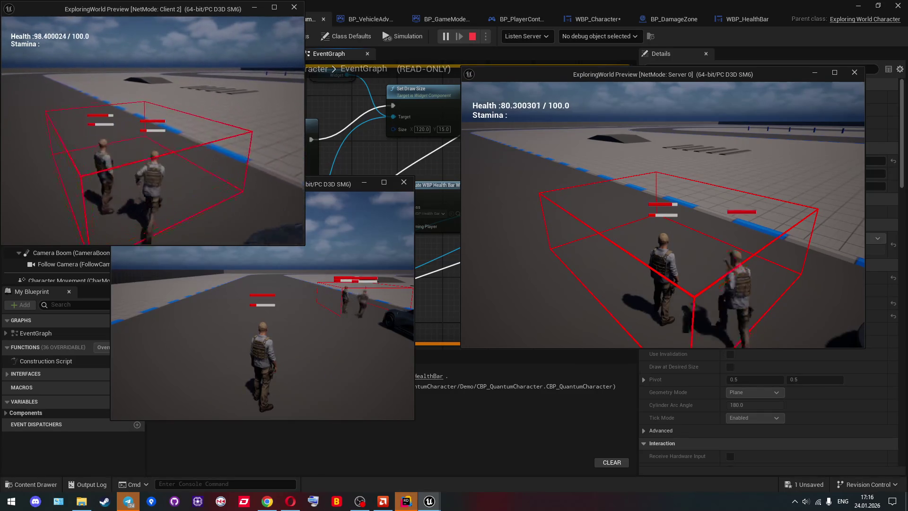
{"action": "left_click", "coordinate": [265, 295]}
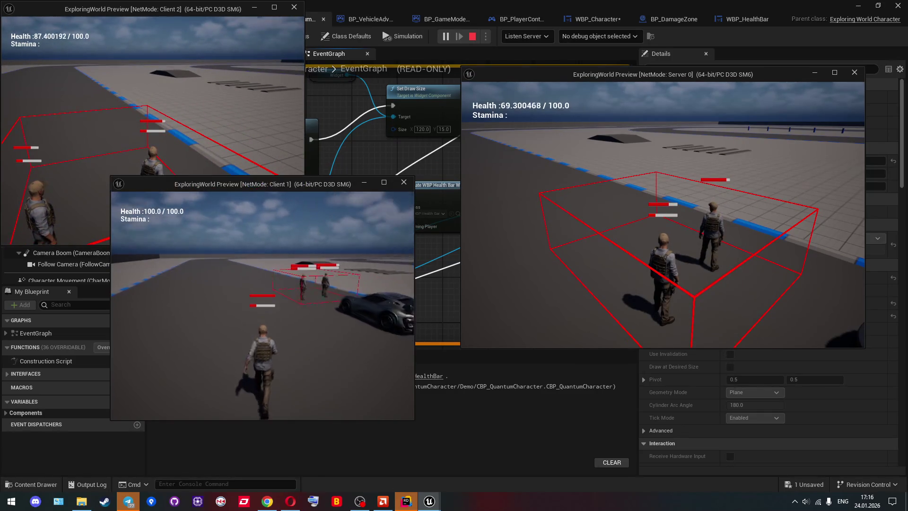
{"action": "key", "text": "w"}
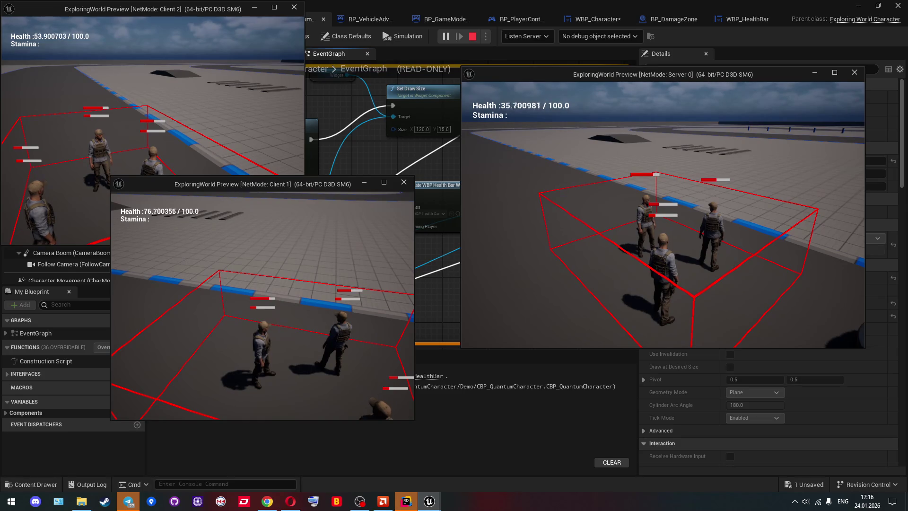
{"action": "key", "text": "space"}
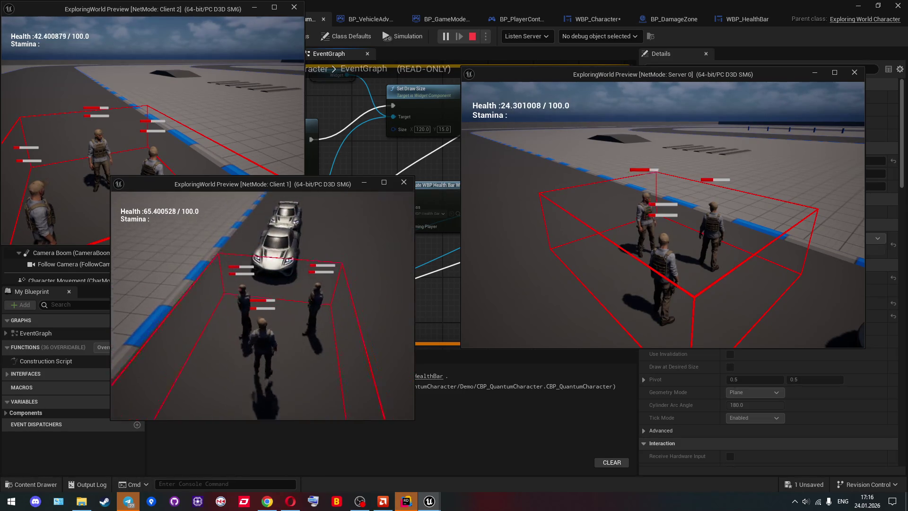
{"action": "key", "text": "s"}
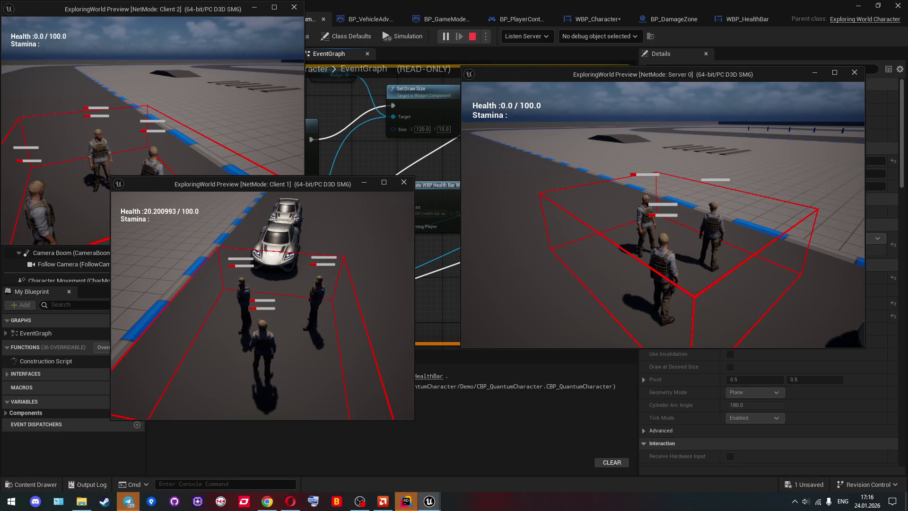
Stop the play session and delete the unneeded Get Widget node from the event graph
{"action": "key", "text": "Escape"}
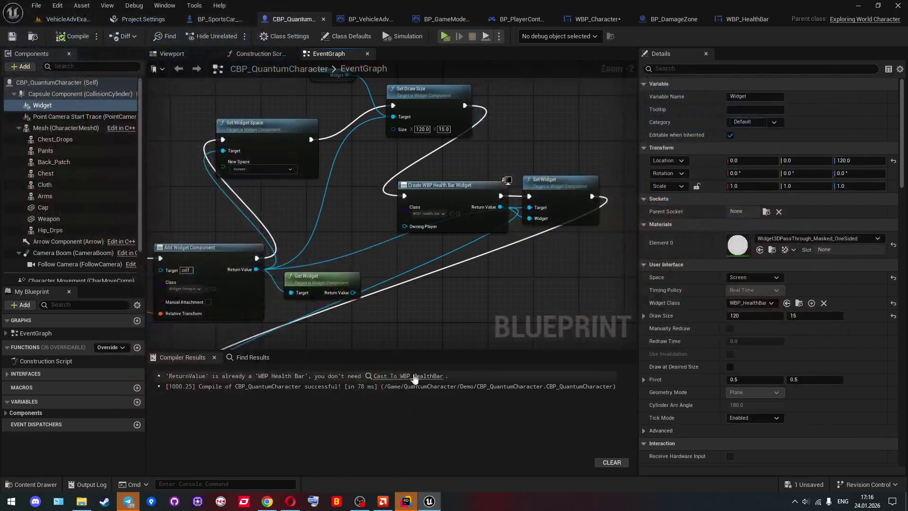
{"action": "scroll", "coordinate": [289, 327], "scroll_direction": "down", "scroll_amount": 3}
{"action": "left_click", "coordinate": [407, 243]}
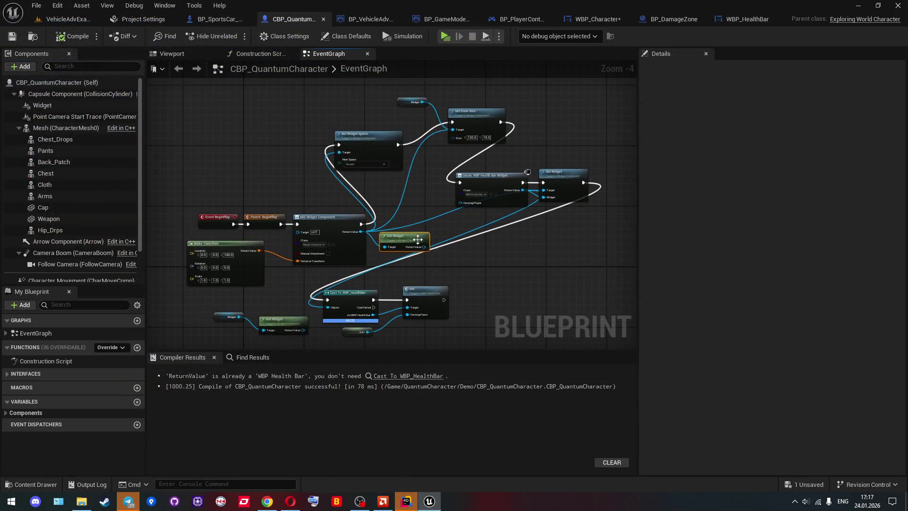
{"action": "key", "text": "Delete"}
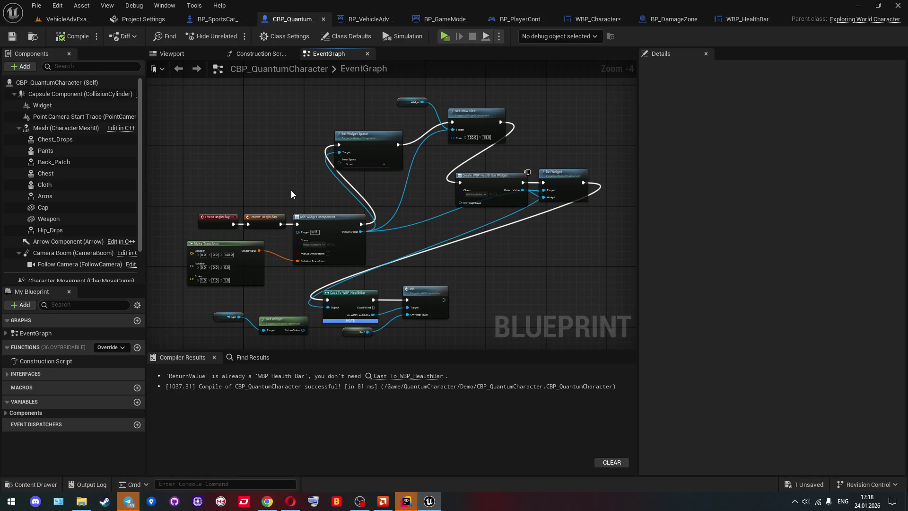
{"action": "mouse_move", "coordinate": [417, 506]}
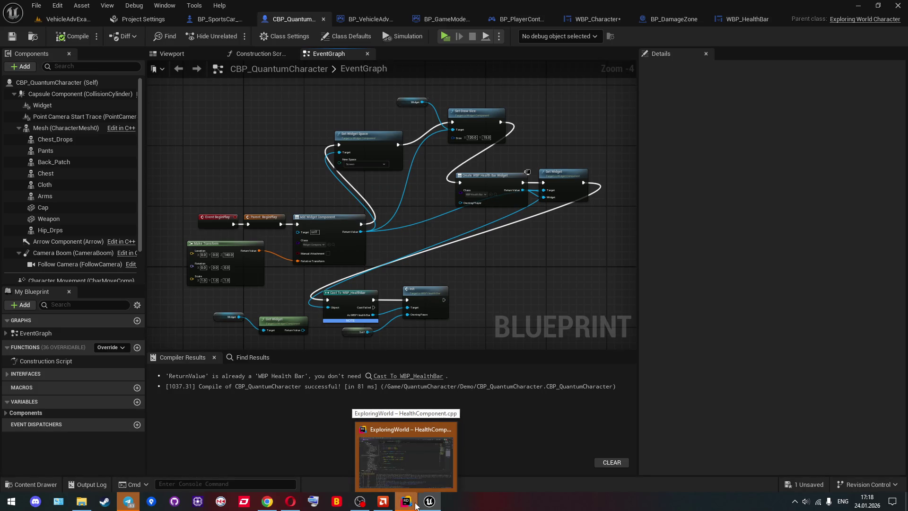
In Rider, create a 'Widgets' directory inside the Public folder
{"action": "left_click", "coordinate": [417, 504]}
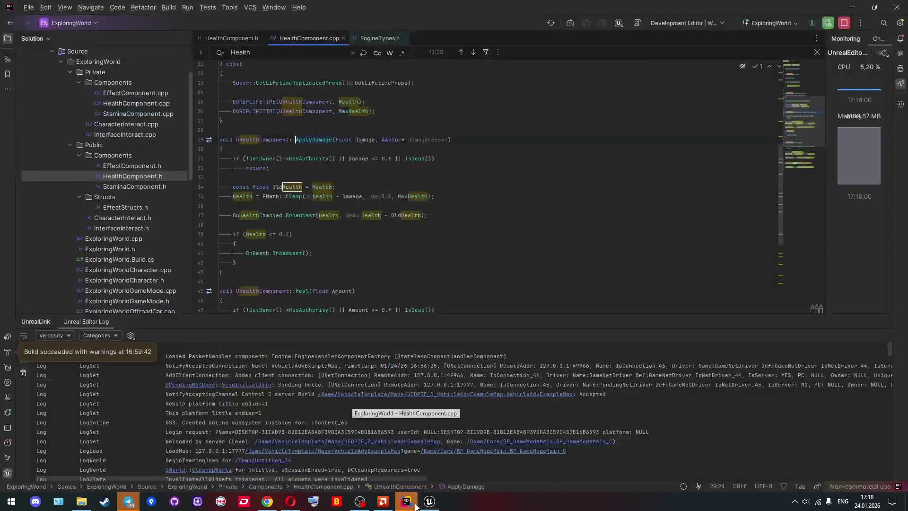
{"action": "scroll", "coordinate": [76, 180], "scroll_direction": "up", "scroll_amount": 1}
{"action": "right_click", "coordinate": [101, 175]}
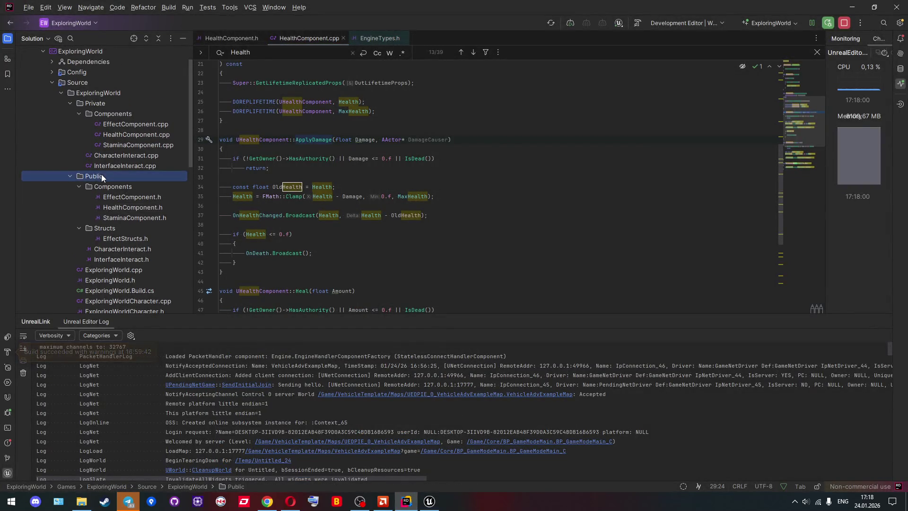
{"action": "mouse_move", "coordinate": [151, 181]}
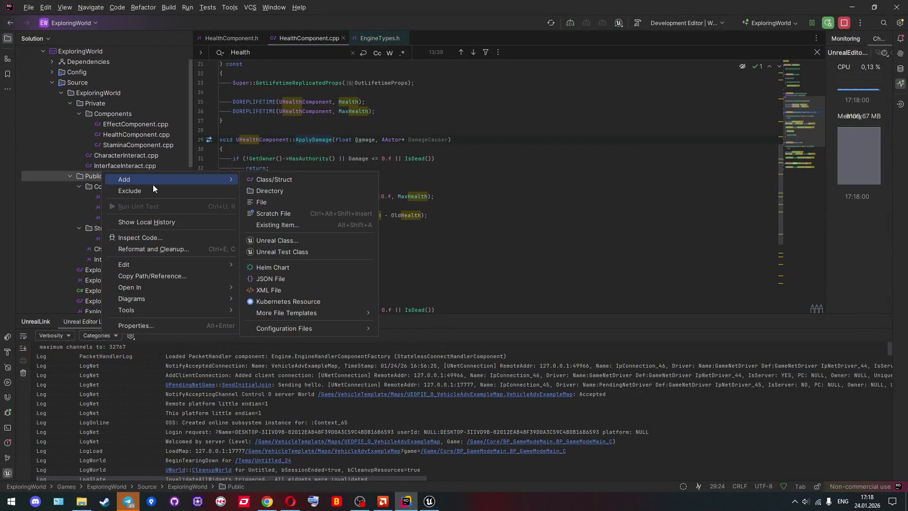
{"action": "left_click", "coordinate": [285, 191]}
{"action": "type", "text": "Widgets"}
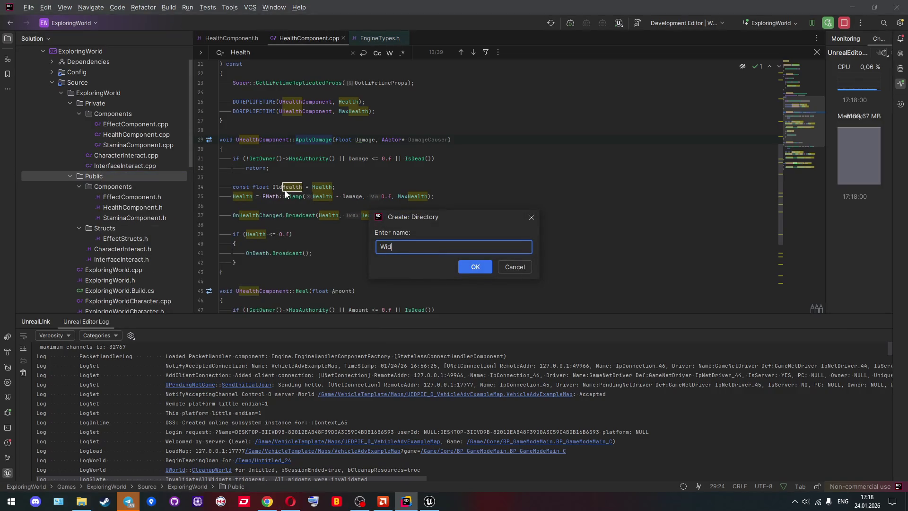
{"action": "key", "text": "Return"}
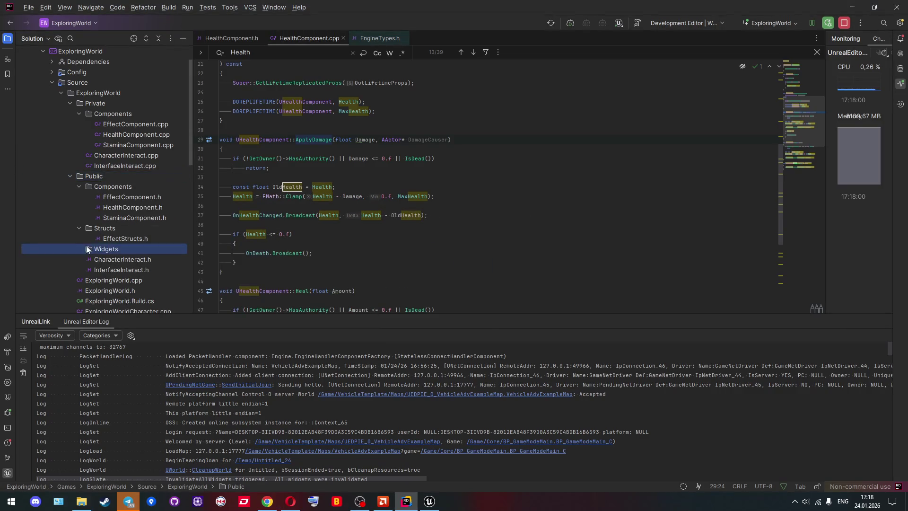
Add a new Unreal class MyClass in Widgets with UWidget as its parent class
{"action": "right_click", "coordinate": [99, 246]}
{"action": "mouse_move", "coordinate": [129, 255]}
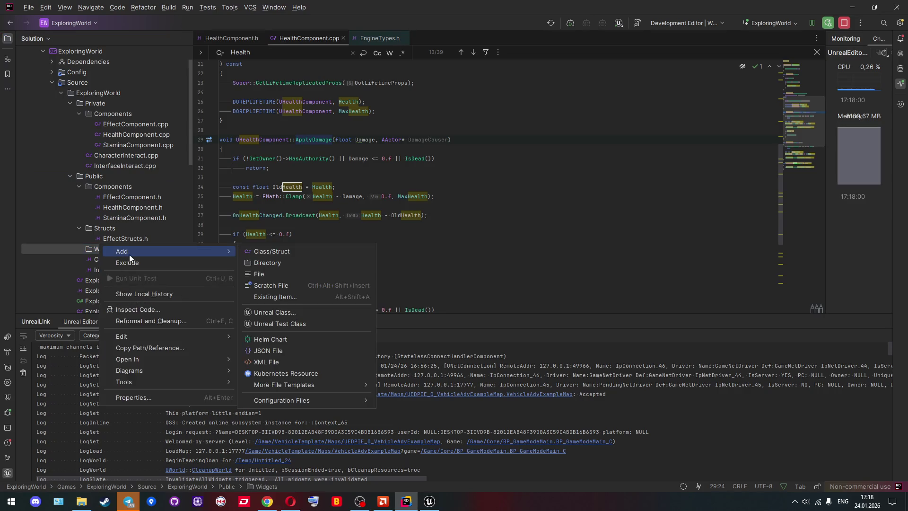
{"action": "left_click", "coordinate": [283, 312]}
{"action": "left_click", "coordinate": [412, 177]}
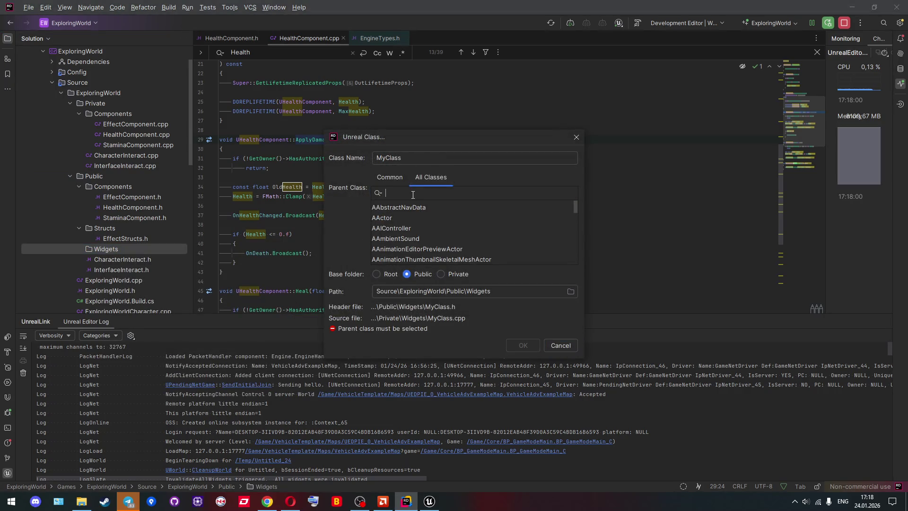
{"action": "type", "text": "Widget"}
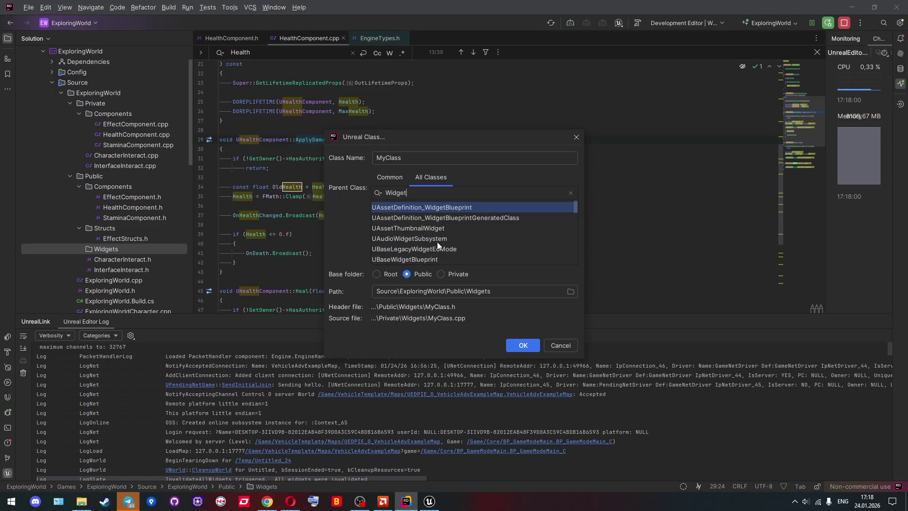
{"action": "scroll", "coordinate": [437, 242], "scroll_direction": "down", "scroll_amount": 10}
{"action": "scroll", "coordinate": [436, 243], "scroll_direction": "down", "scroll_amount": 10}
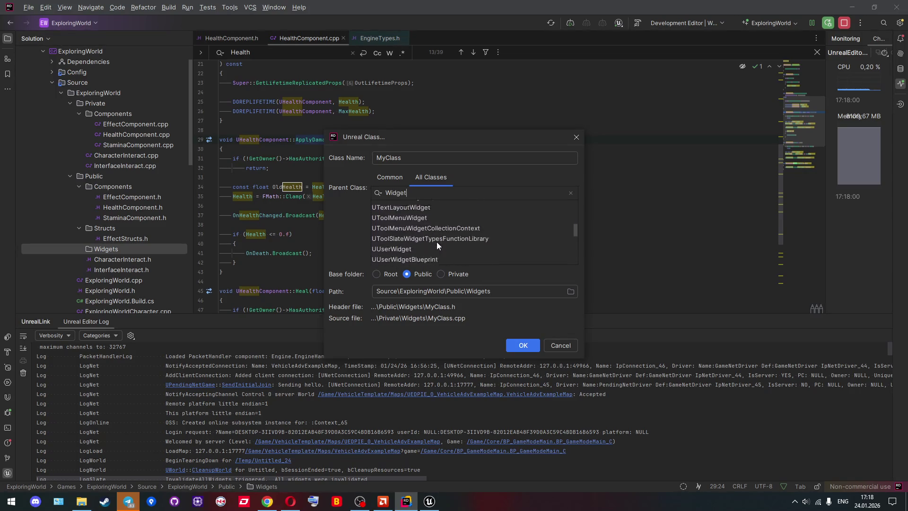
{"action": "left_click", "coordinate": [422, 225]}
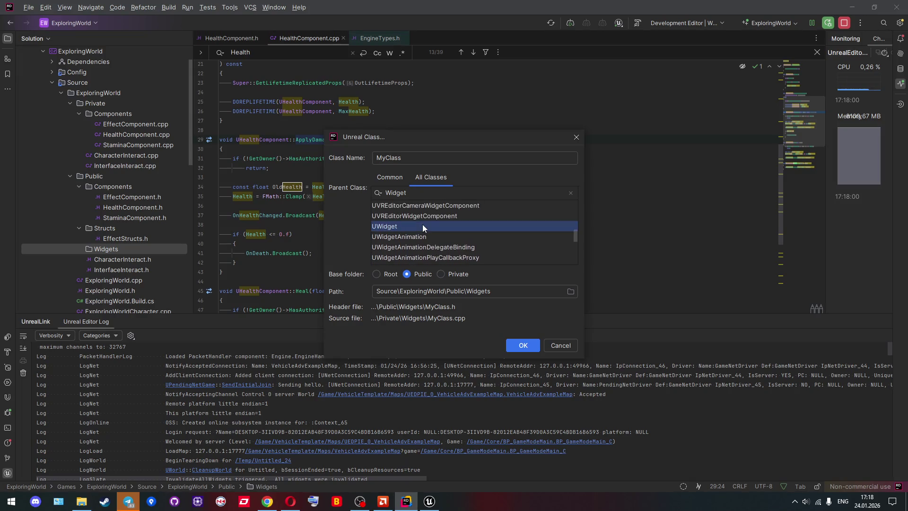
{"action": "left_click", "coordinate": [516, 349]}
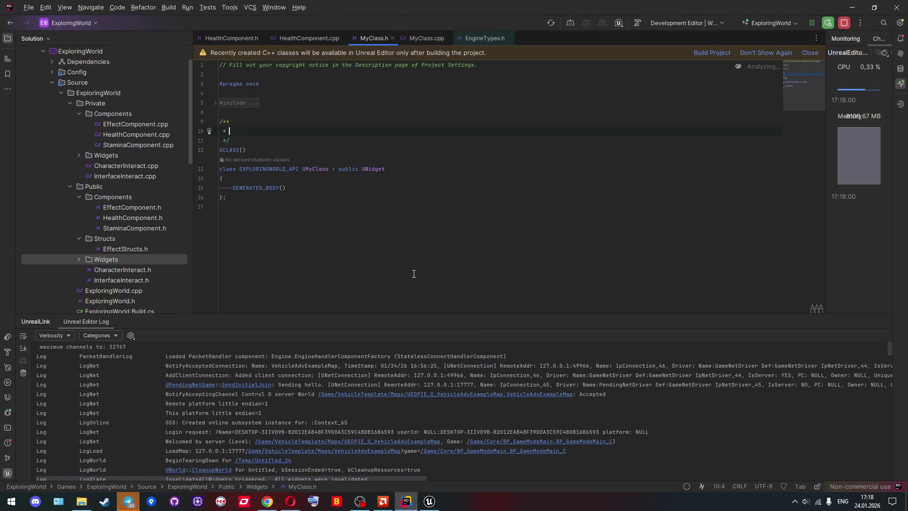
{"action": "left_click", "coordinate": [81, 260]}
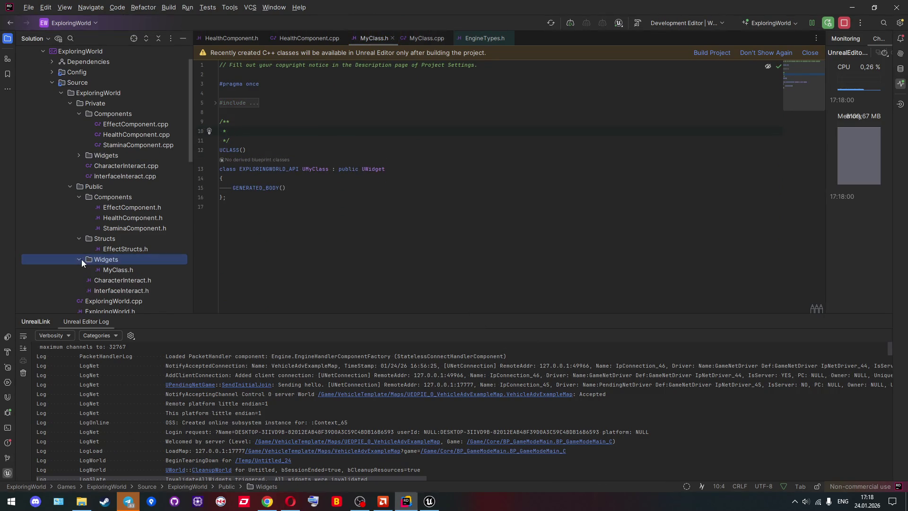
Start another Unreal class in Widgets, filtering all parent classes by 'widget'
{"action": "right_click", "coordinate": [115, 260]}
{"action": "mouse_move", "coordinate": [227, 265]}
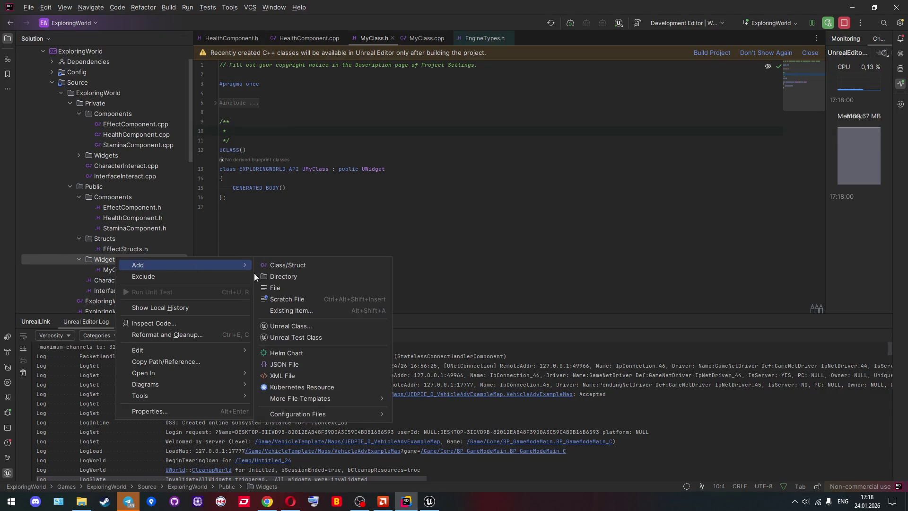
{"action": "left_click", "coordinate": [302, 328]}
{"action": "left_click", "coordinate": [429, 179]}
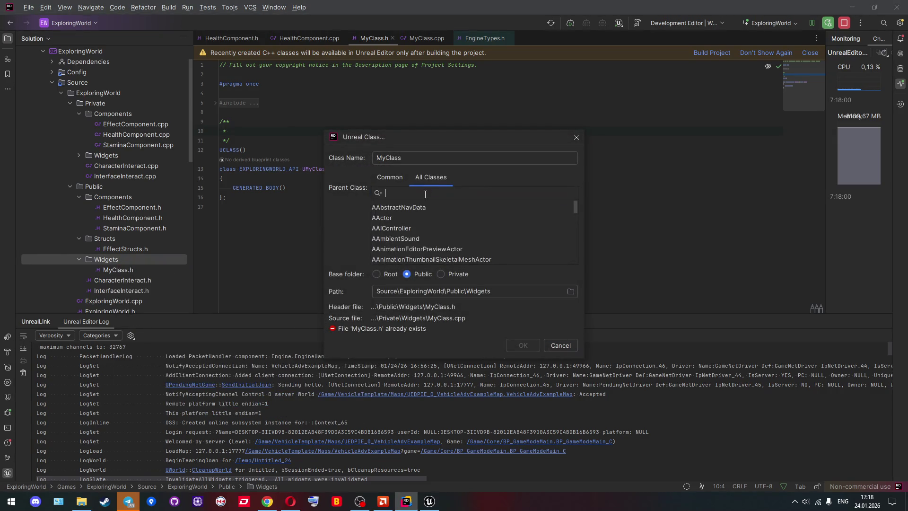
{"action": "type", "text": "widgets"}
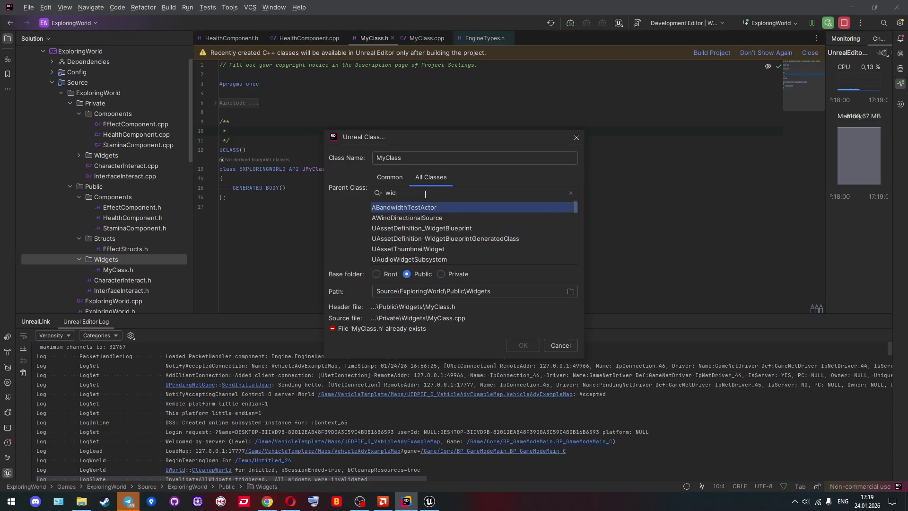
{"action": "key", "text": "BackSpace"}
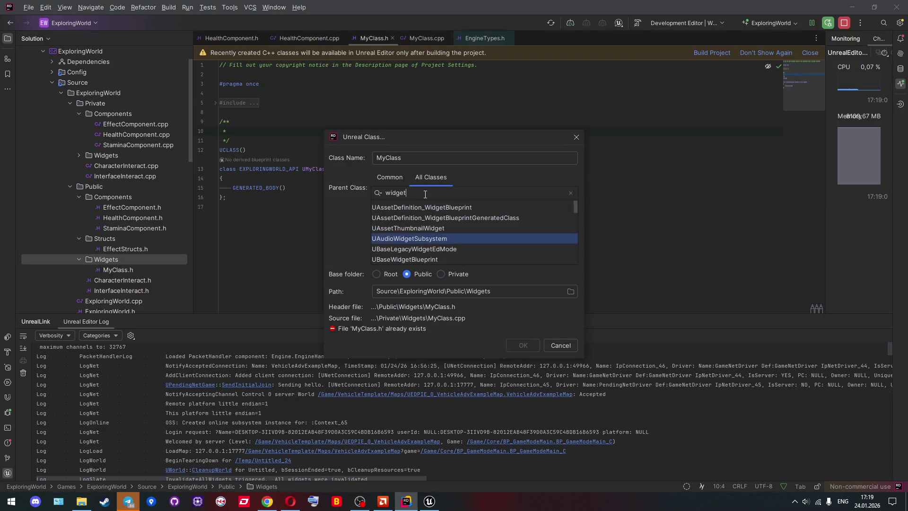